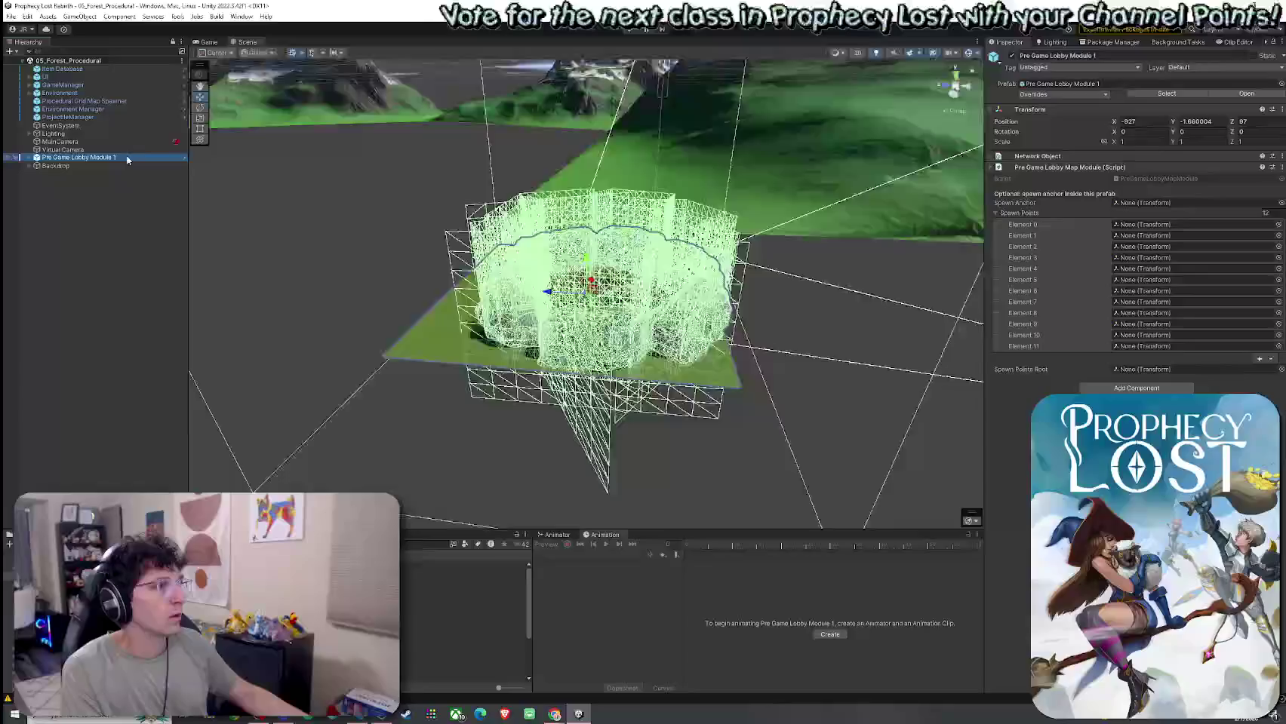
Step: Enter Play mode and choose START GAME so the character spawns in the procedural forest
left_click(966, 57)
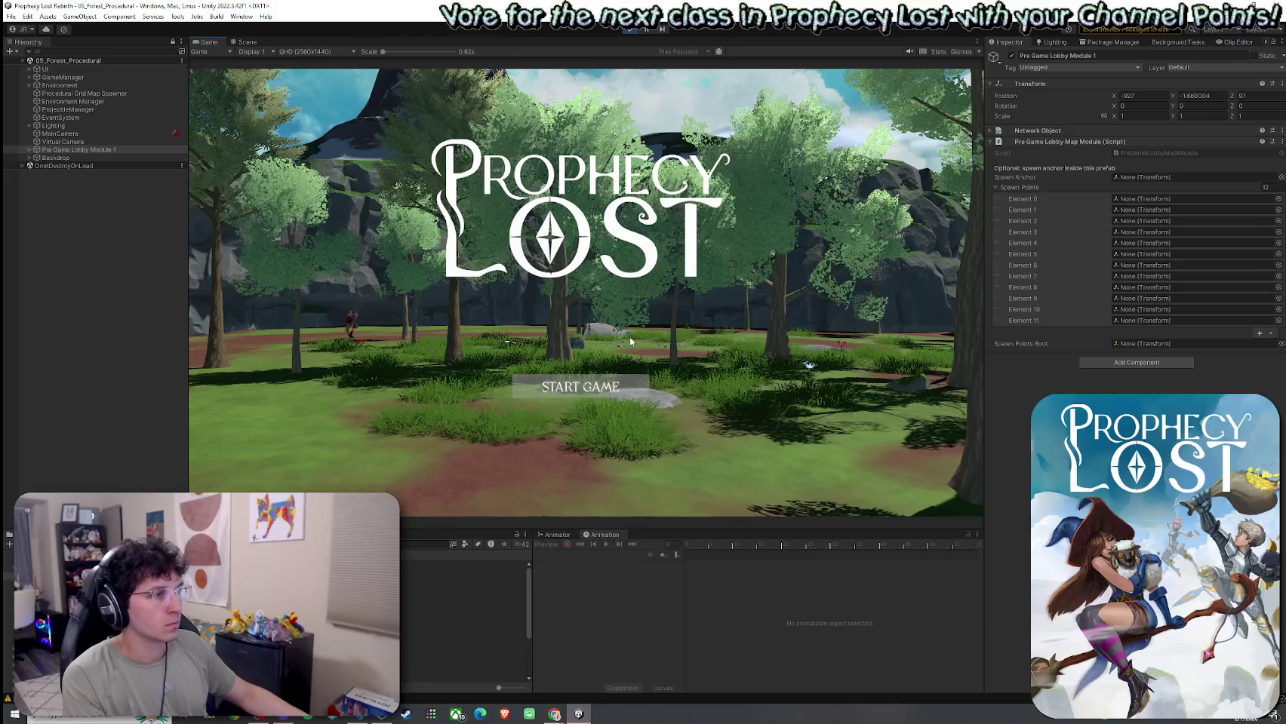
left_click(580, 387)
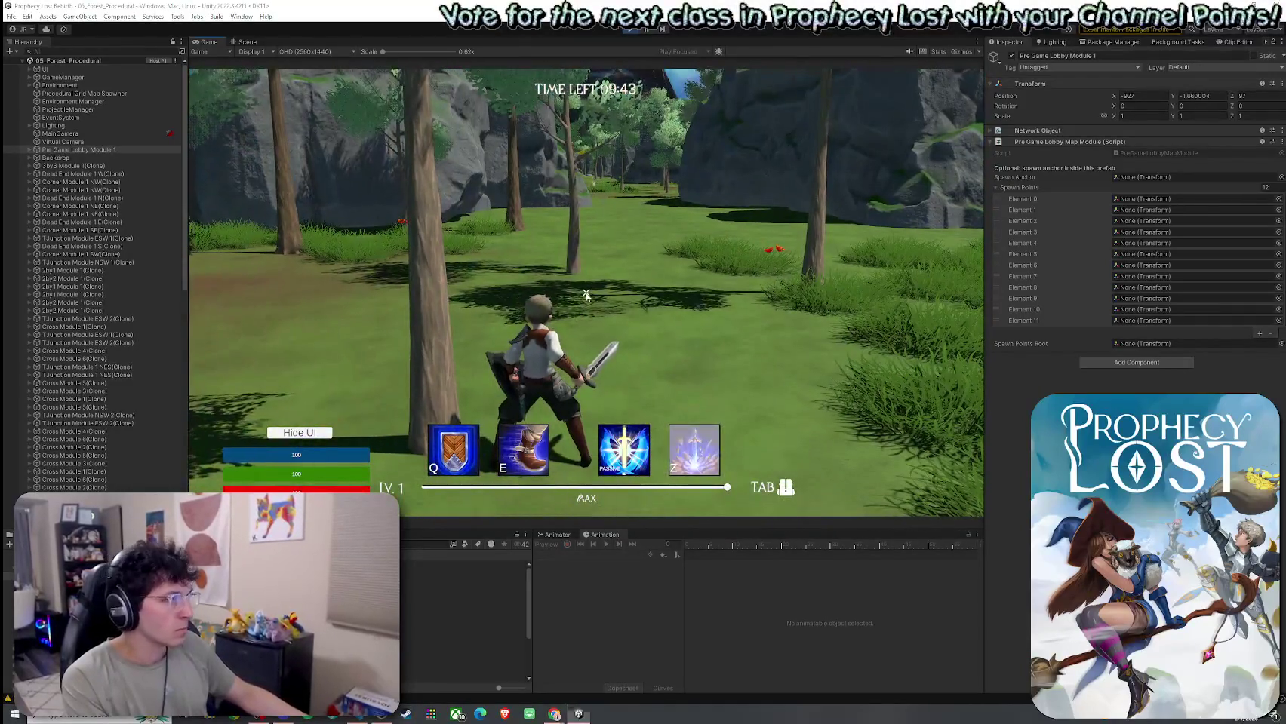
Step: Dock the Scene view beside the Game view and frame Cherry Slime(Clone) to see its Slime/Suspicious Mob AI
key("super")
left_click_drag(248, 42, 874, 252)
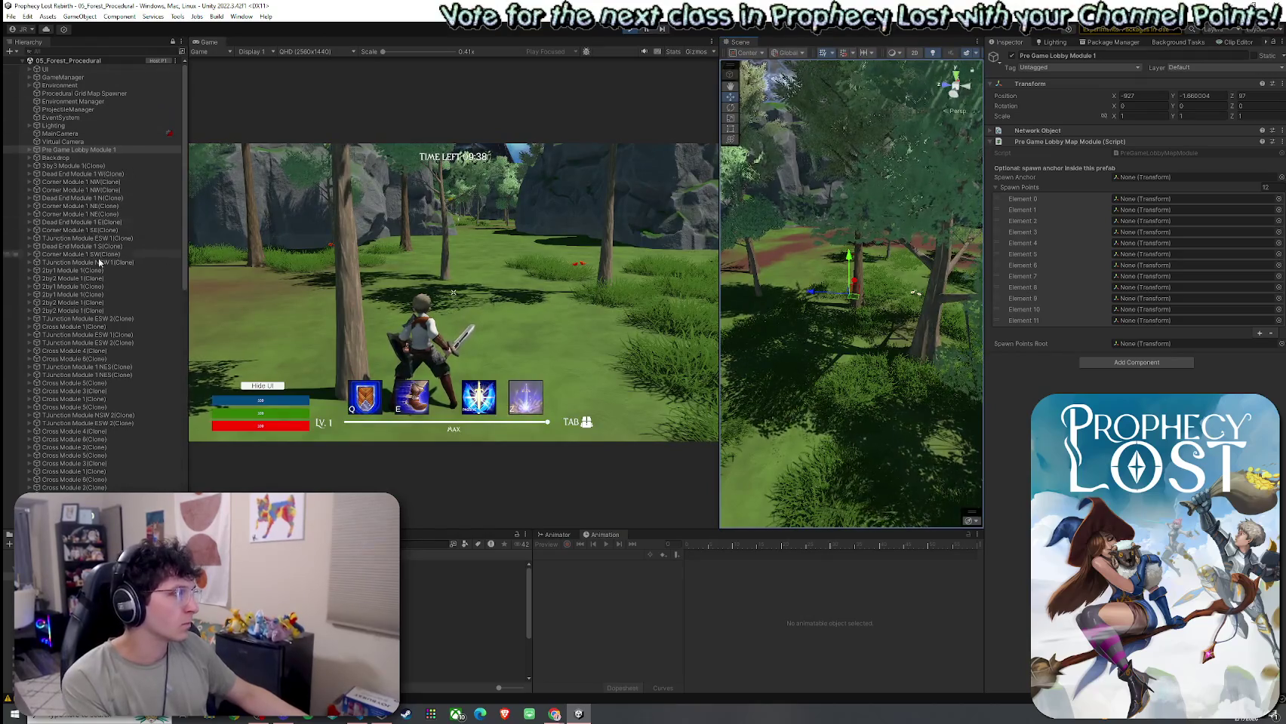
left_click(99, 50)
type("slime")
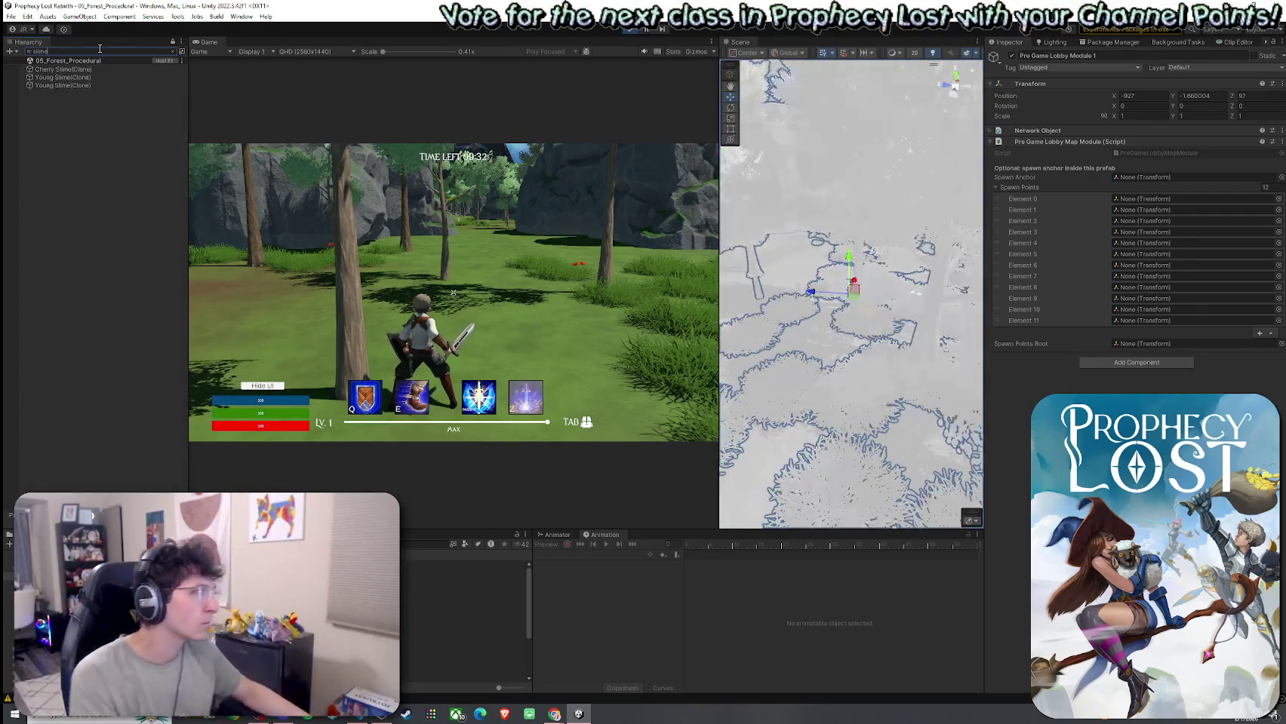
double_click(92, 70)
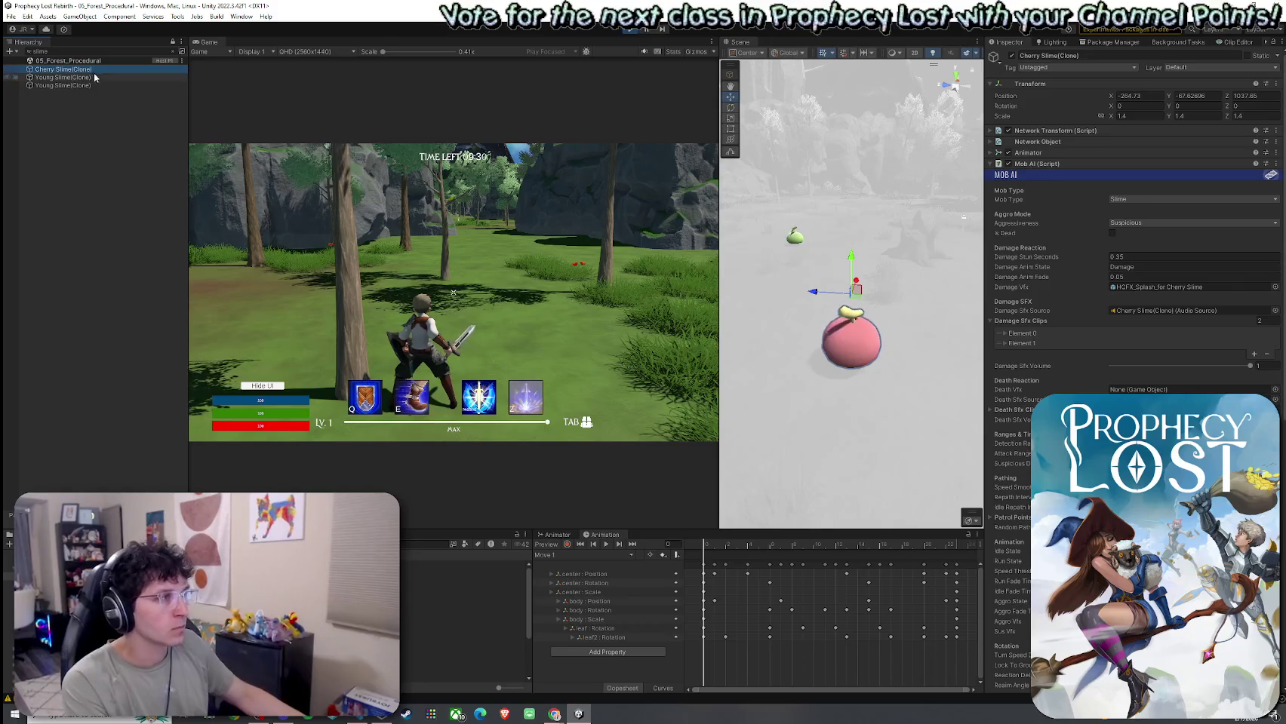
left_click(173, 51)
mouse_move(867, 317)
left_mouse_down()
mouse_move(881, 323)
mouse_move(605, 377)
mouse_move(626, 378)
left_mouse_up()
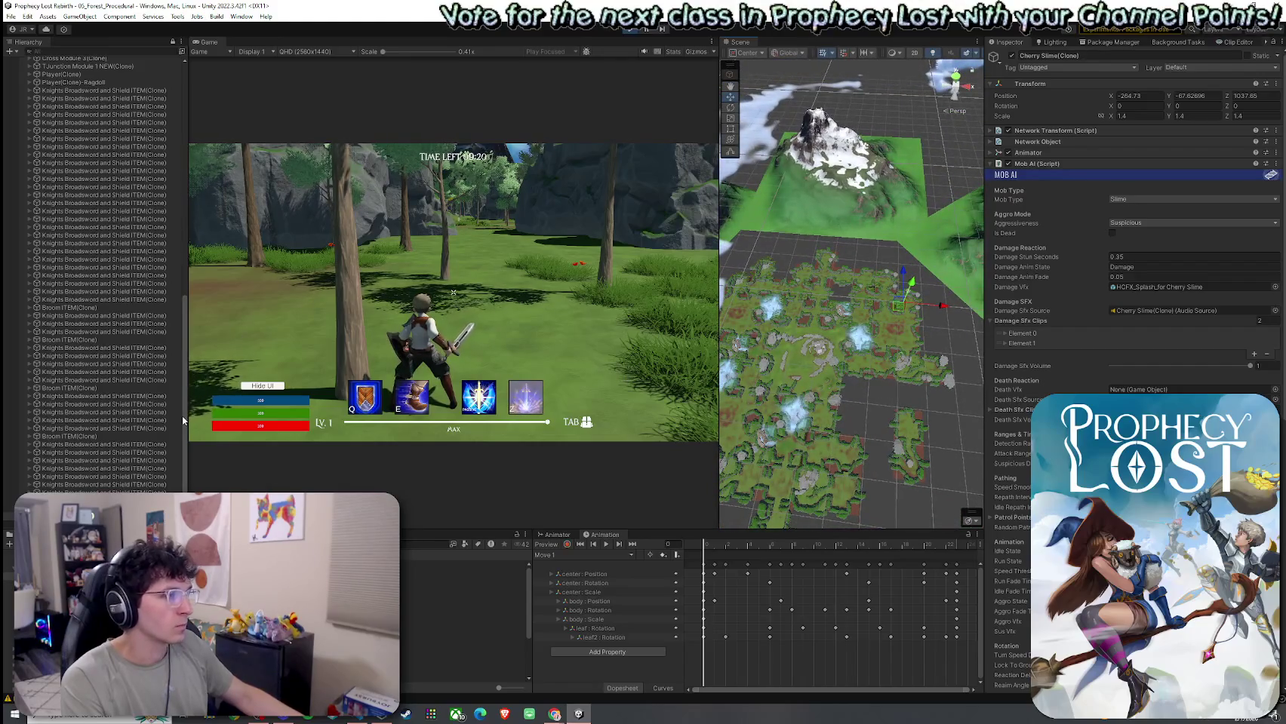
Step: Expand Player(Clone) and inspect its Left Foot Target child, then return to the Game view
left_click(29, 74)
left_click(67, 83)
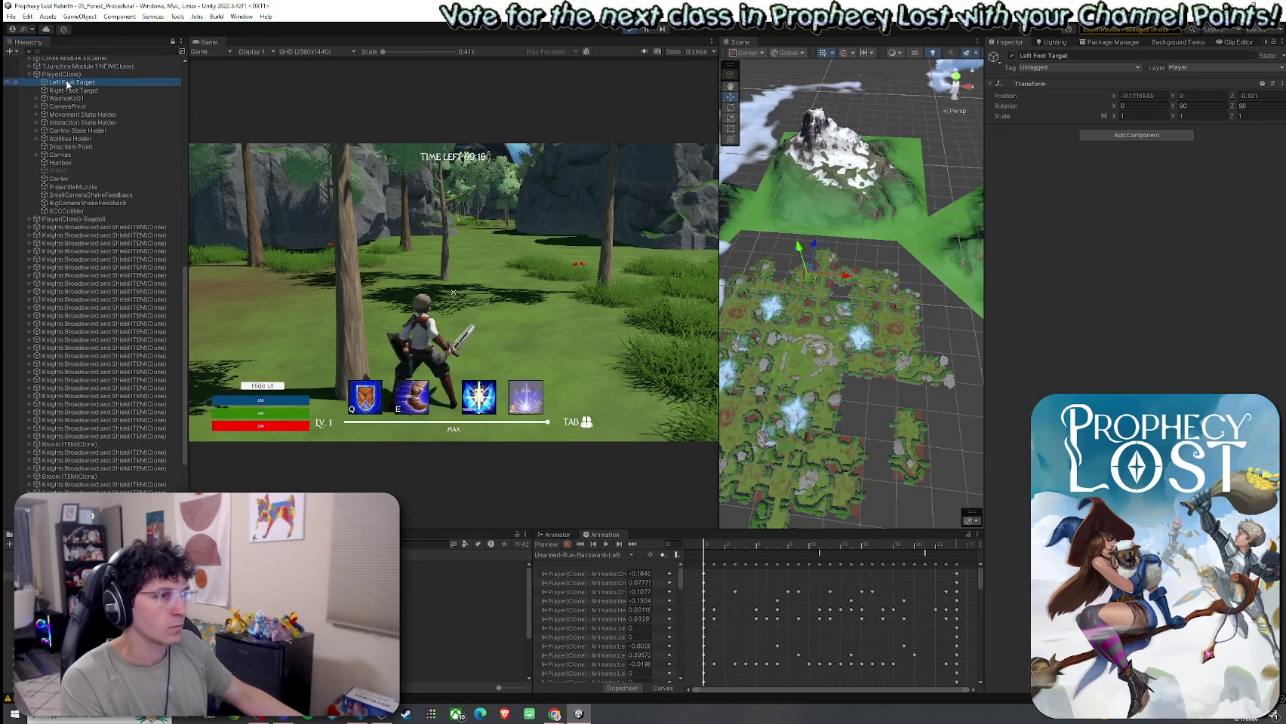
left_click(453, 294)
Step: Run the character forward through the field, then select Player(Clone) to show its components
key("w")
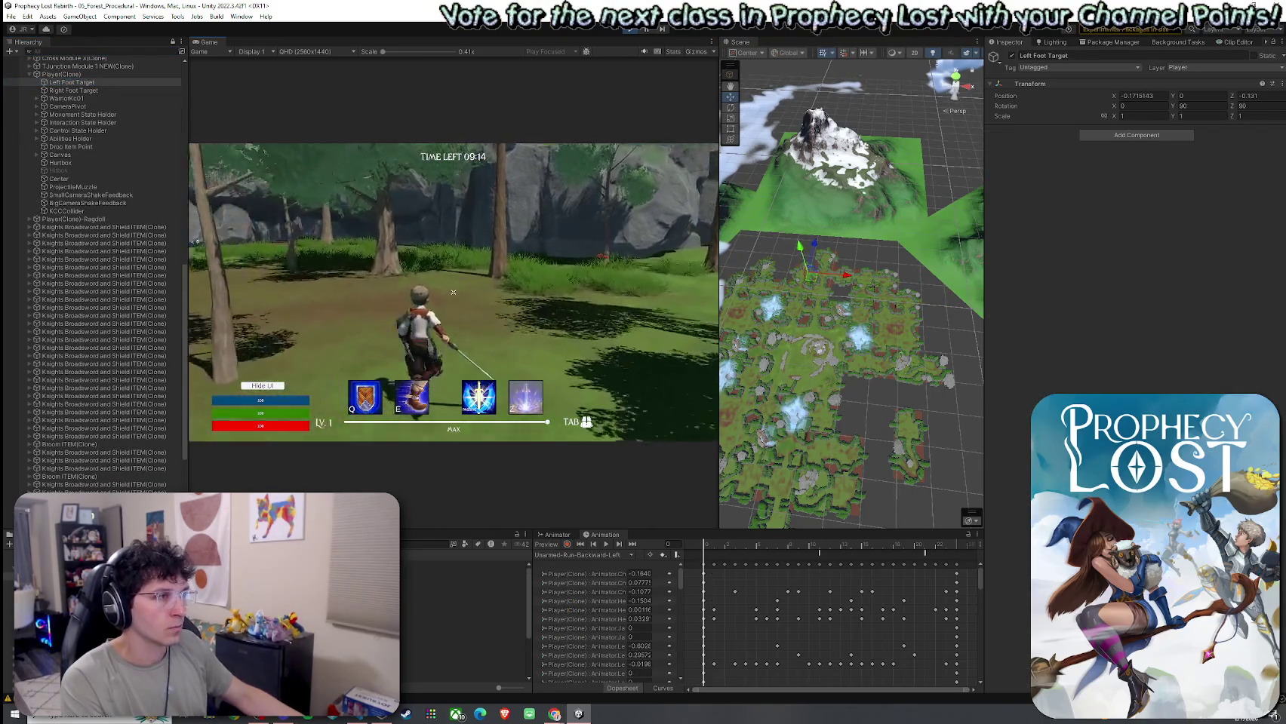
key("w")
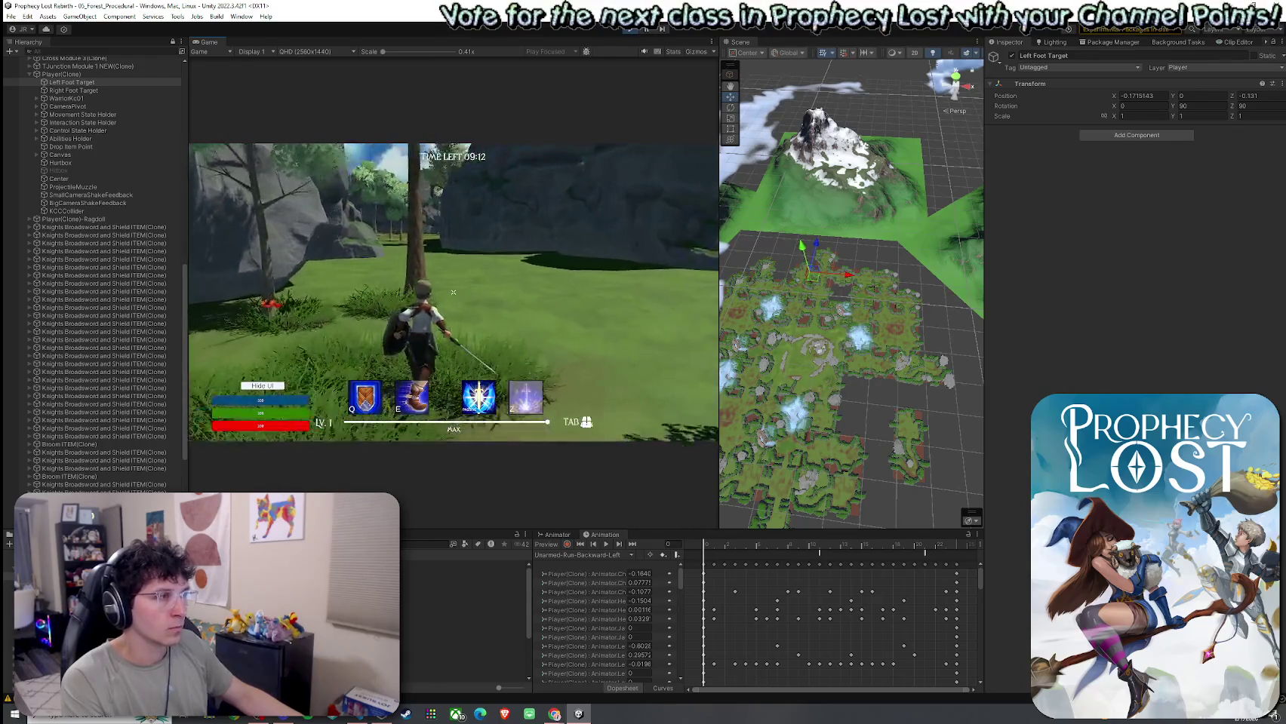
key("w")
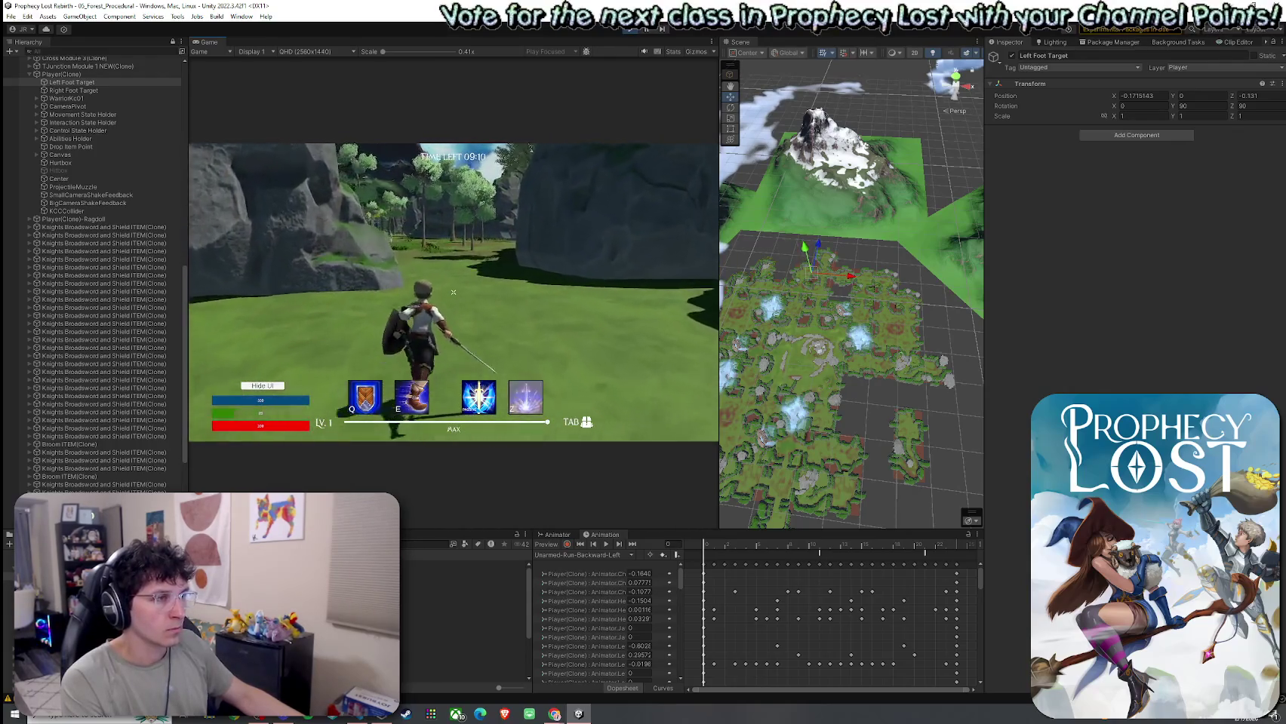
key("w")
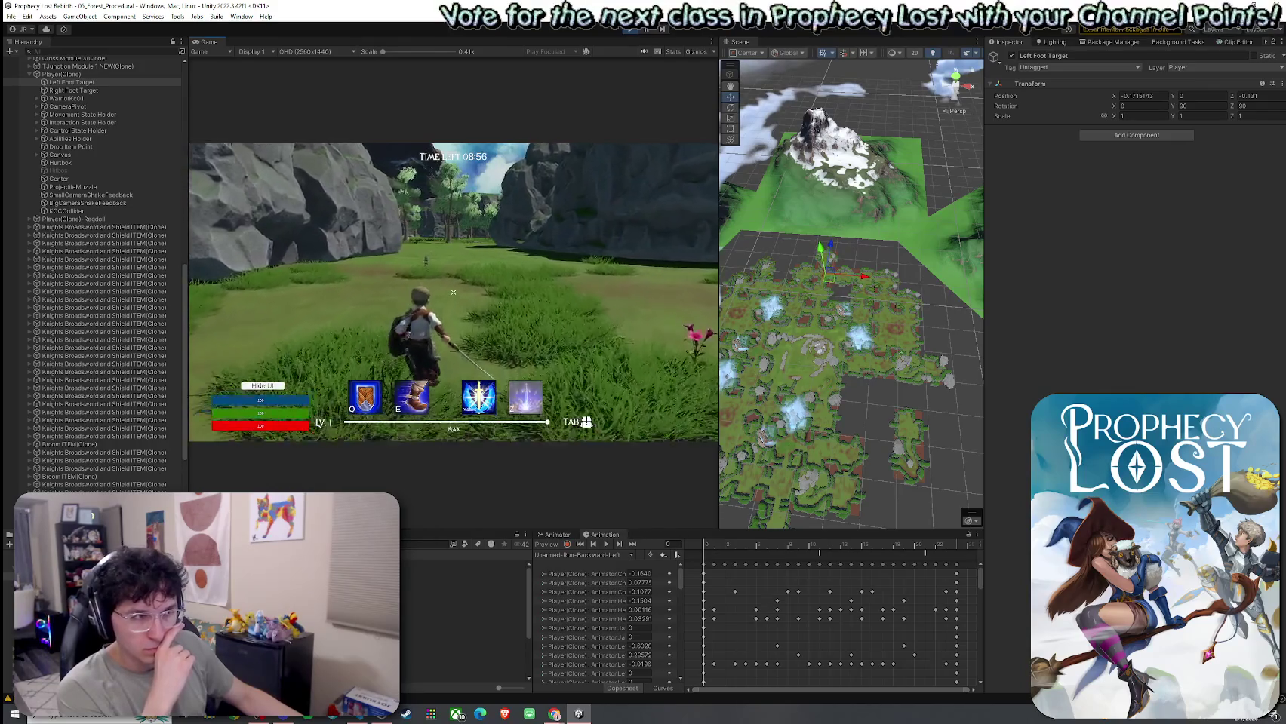
key("w")
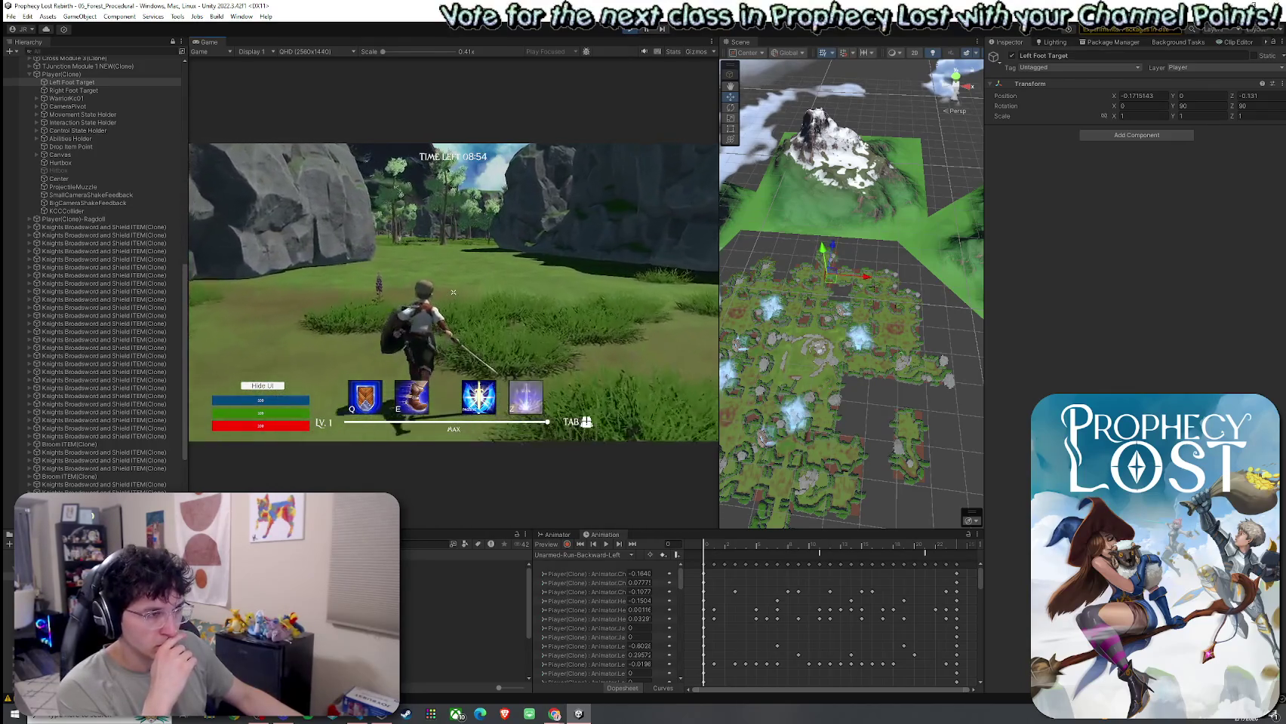
key("w")
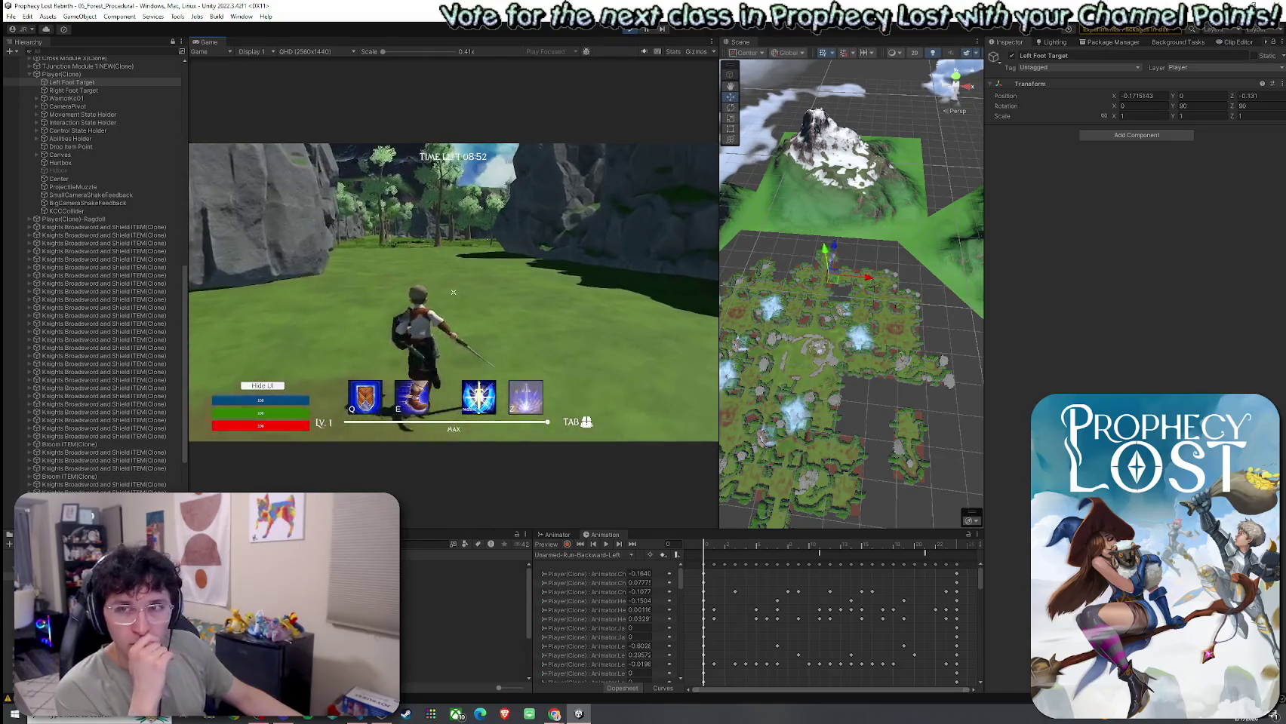
key("w")
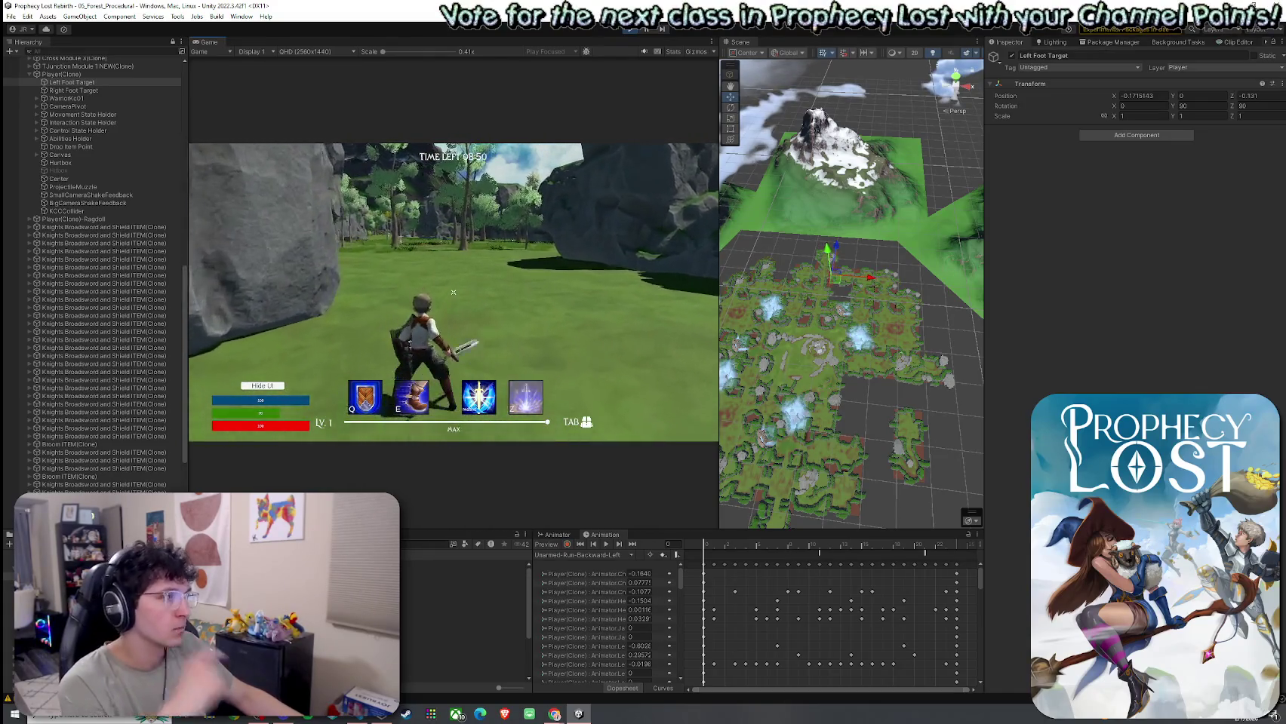
key("super")
left_click(60, 74)
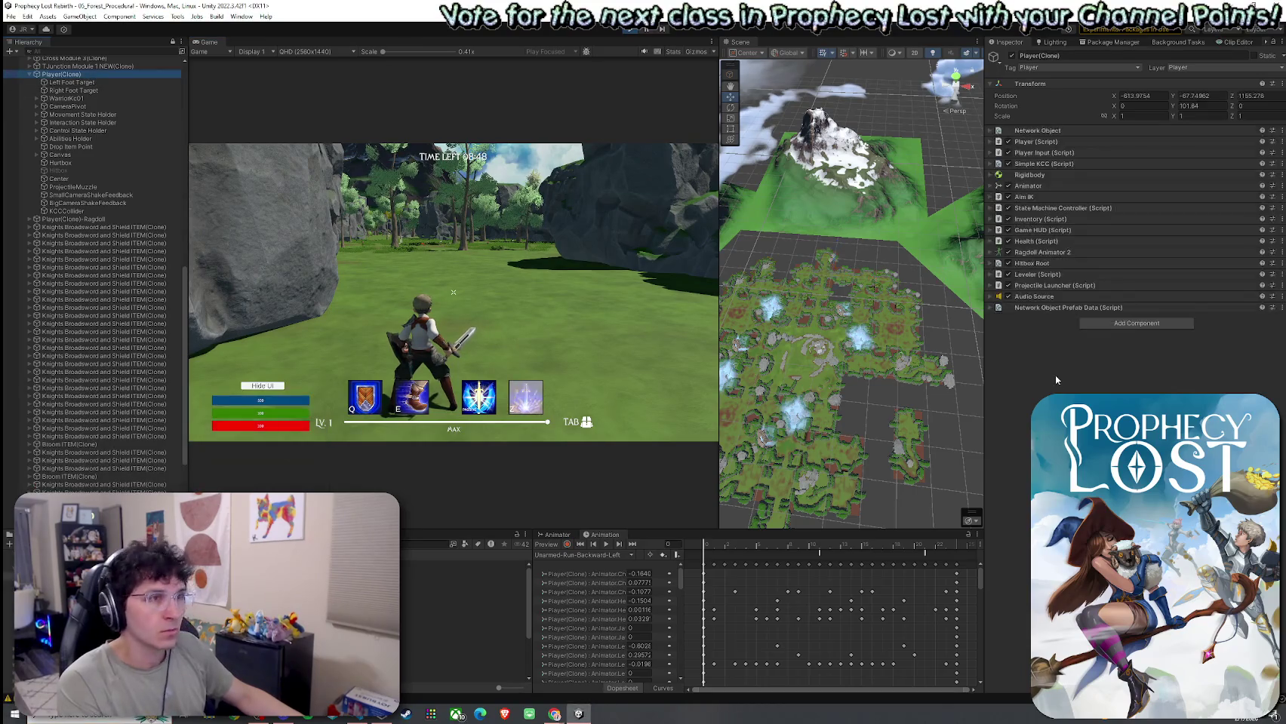
Step: Expand and scroll the Player script settings, then slash the slime and run across the field
left_click(995, 143)
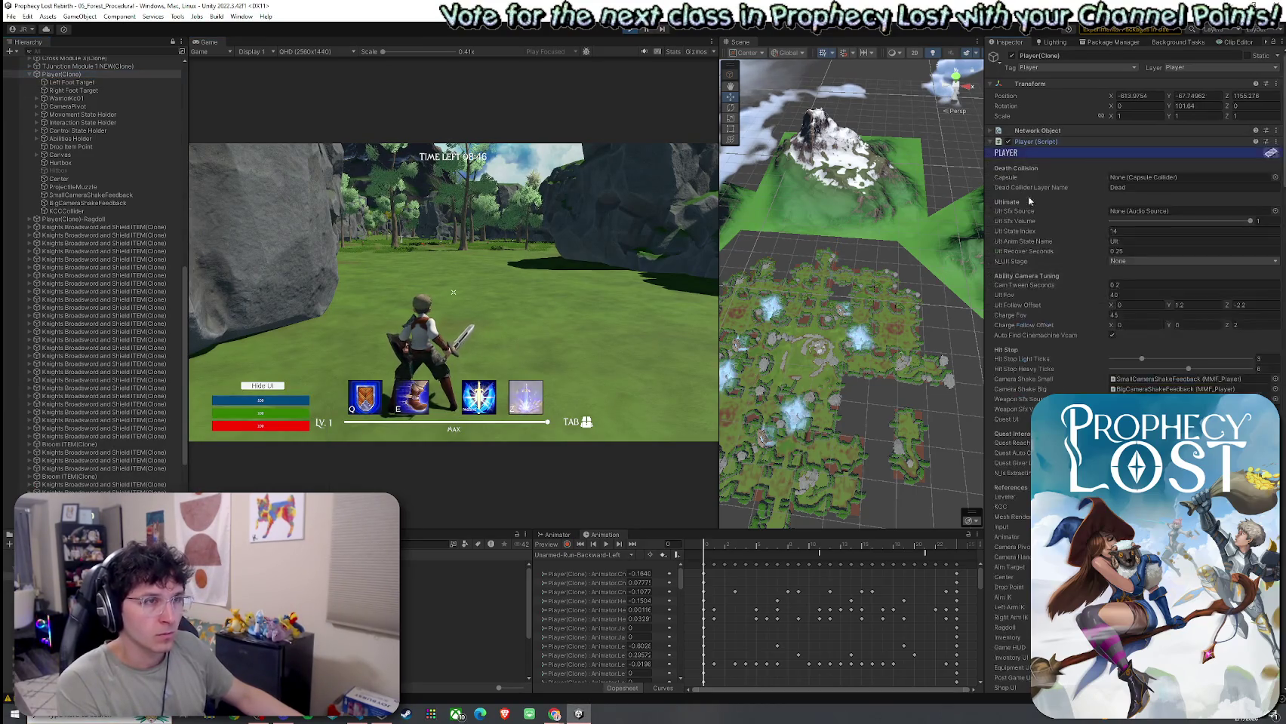
scroll(1132, 264, "down", 5)
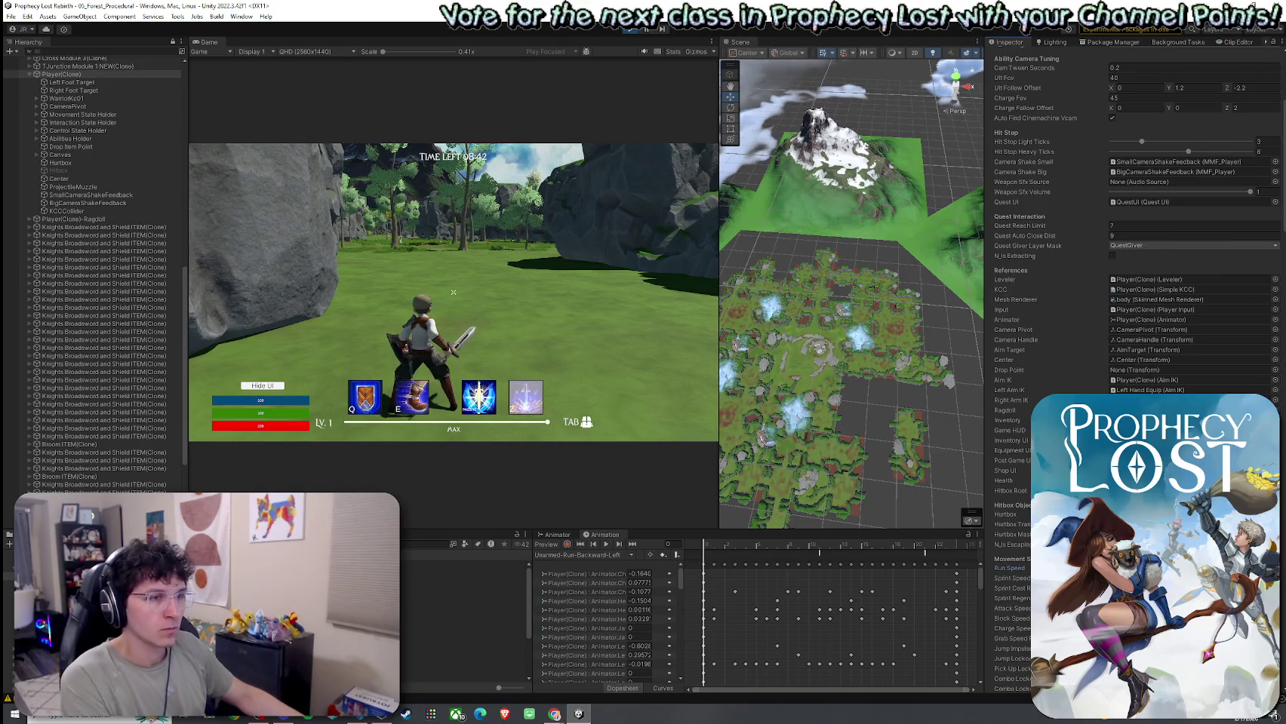
key("w")
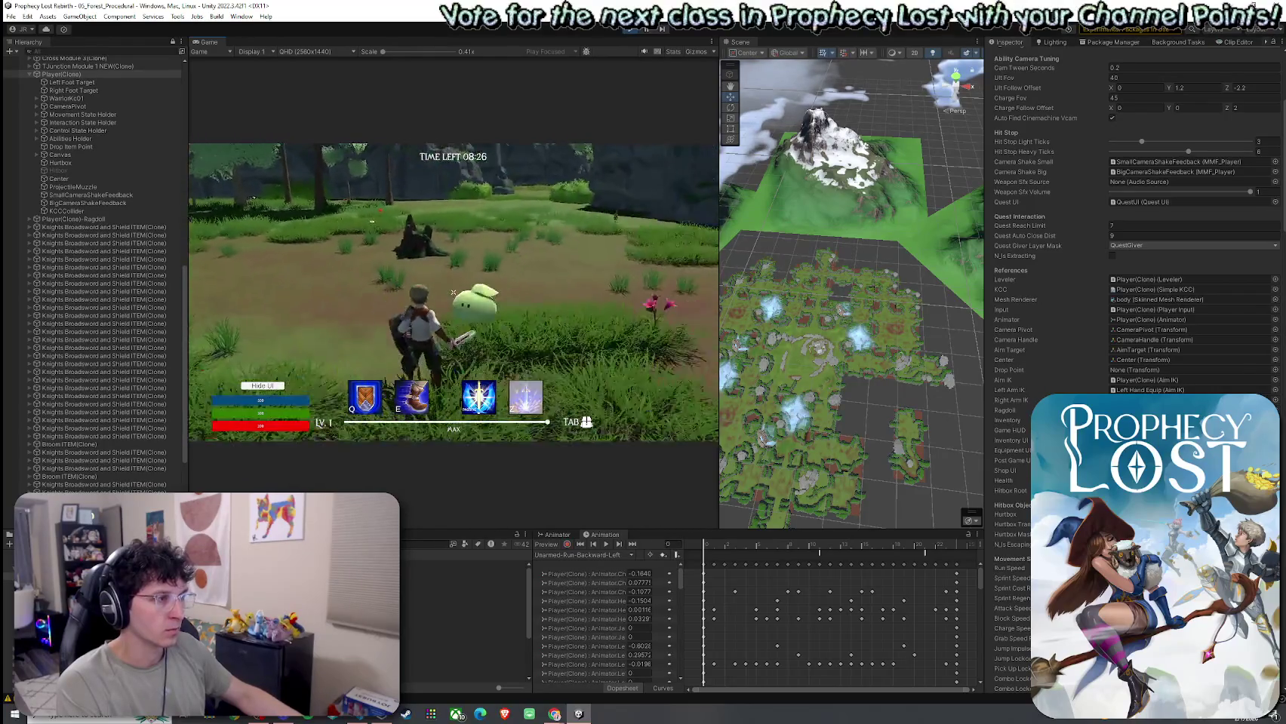
left_click(454, 292)
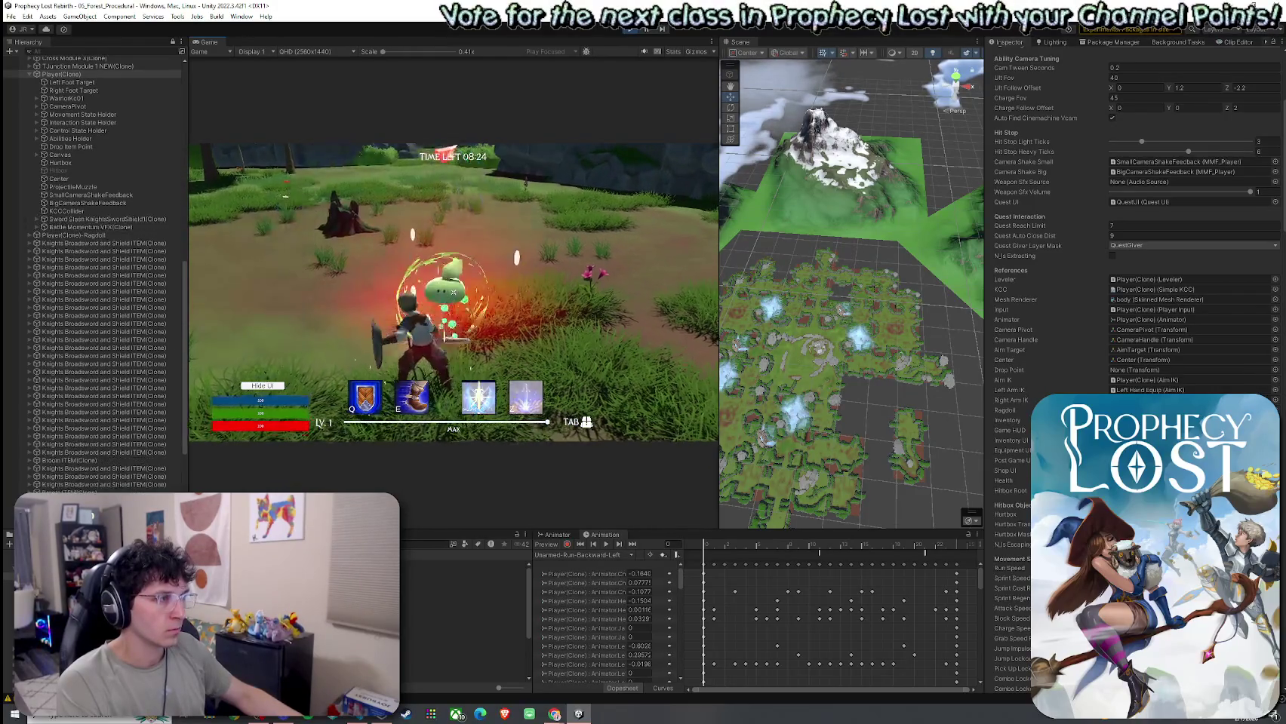
key("s")
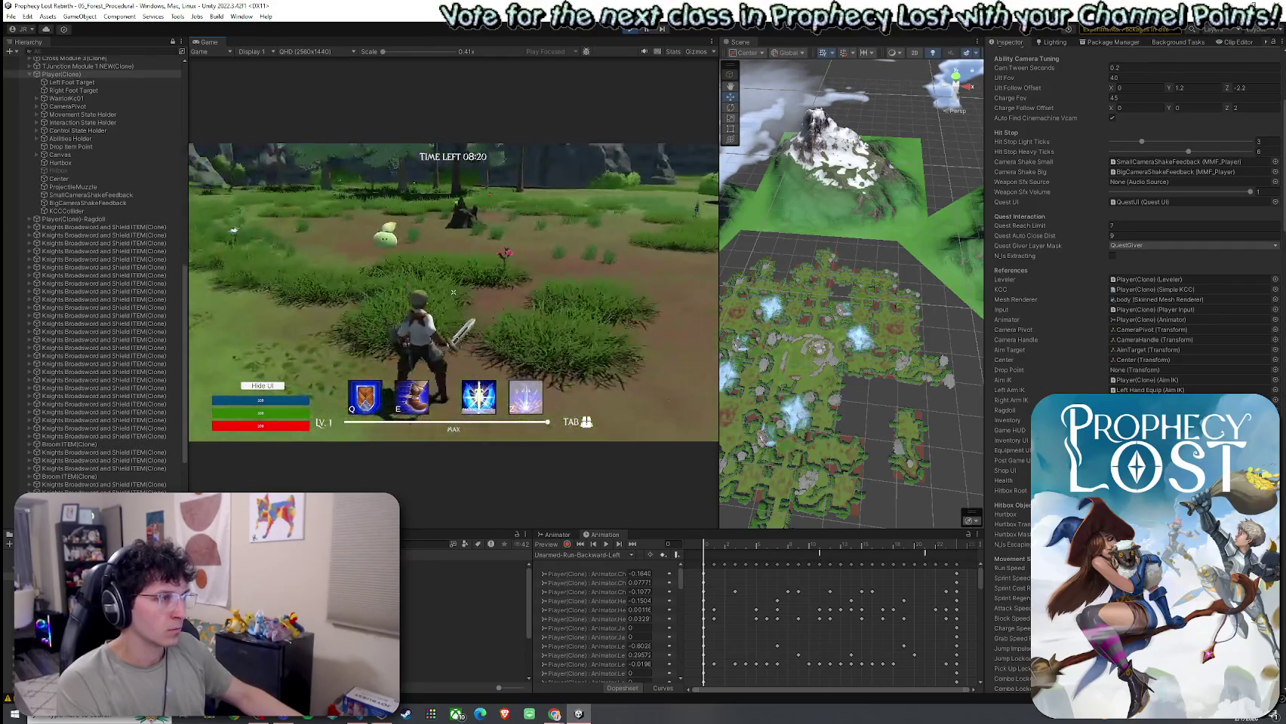
key("d")
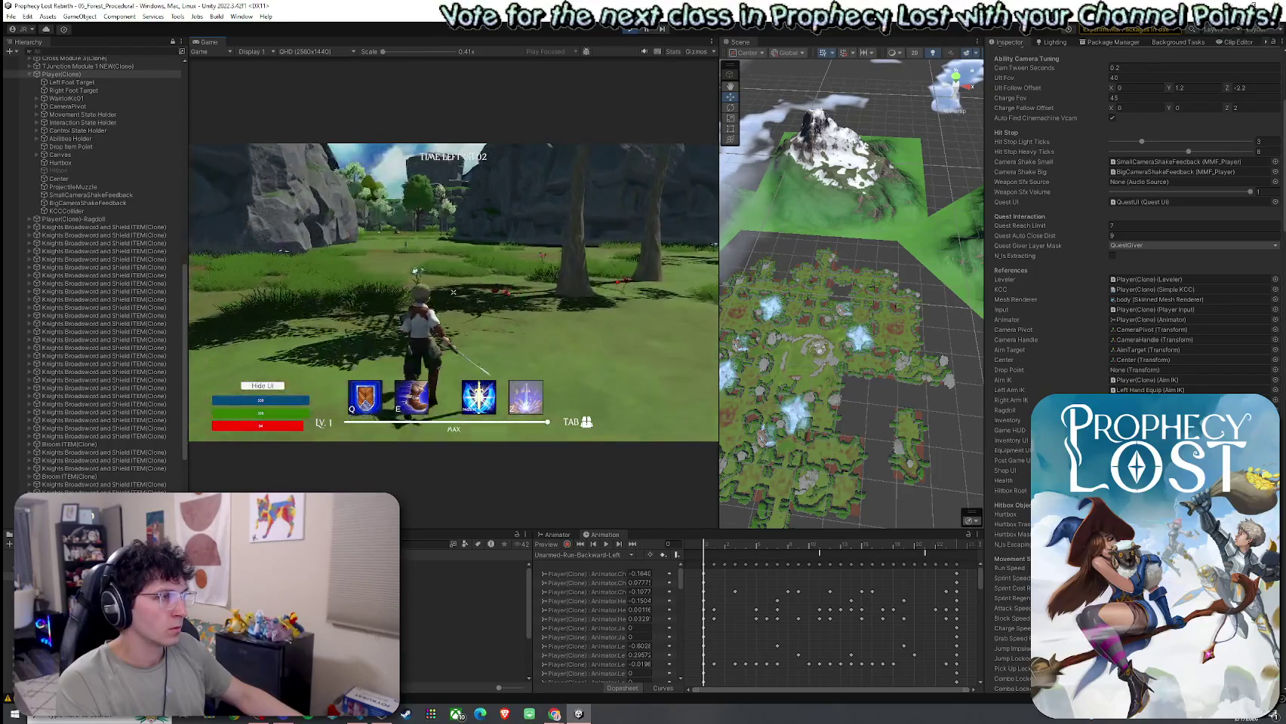
key("w")
key("w")
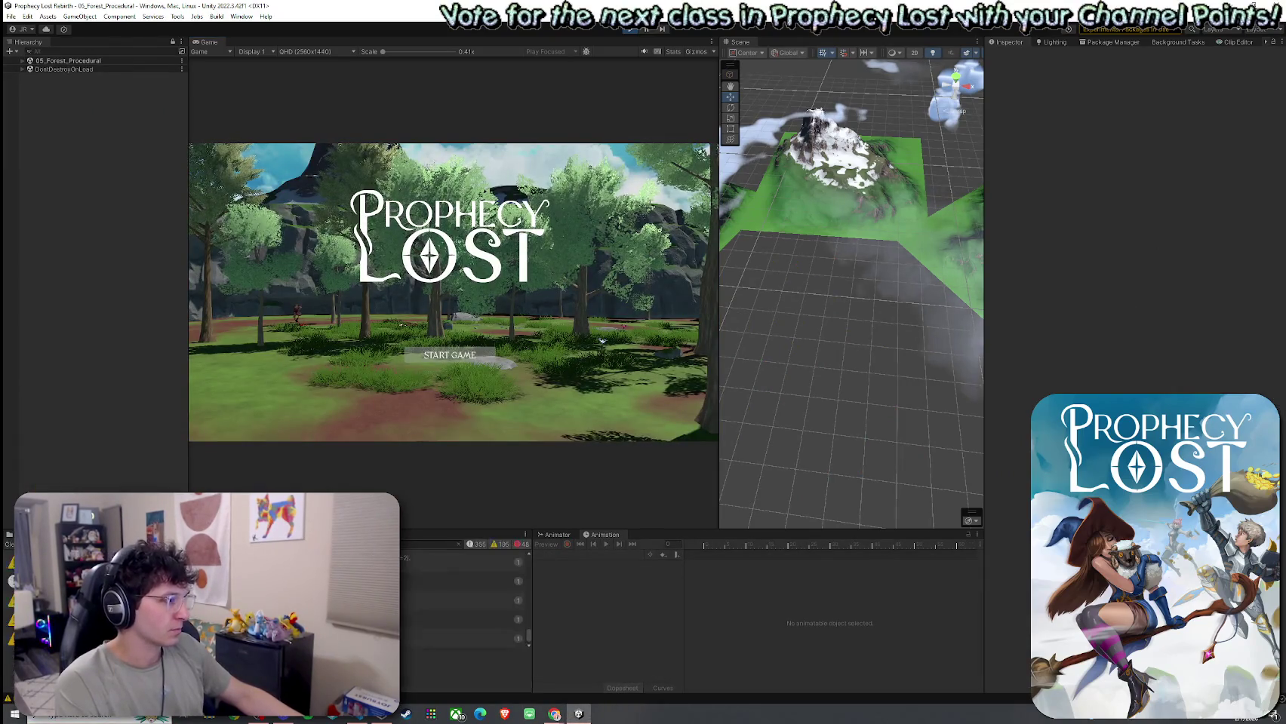
Step: Enlarge the Console and filter it to errors to inspect the second GameManager error
left_click_drag(458, 529, 458, 375)
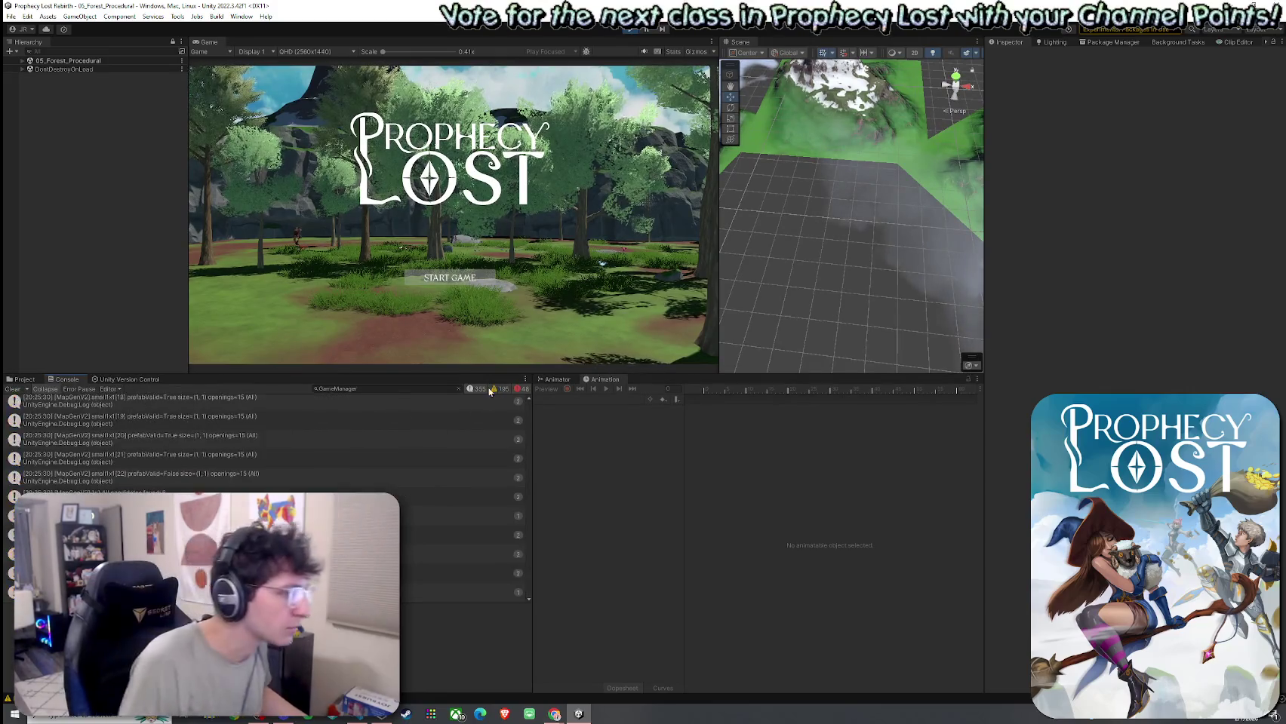
left_click(499, 389)
left_click(290, 403)
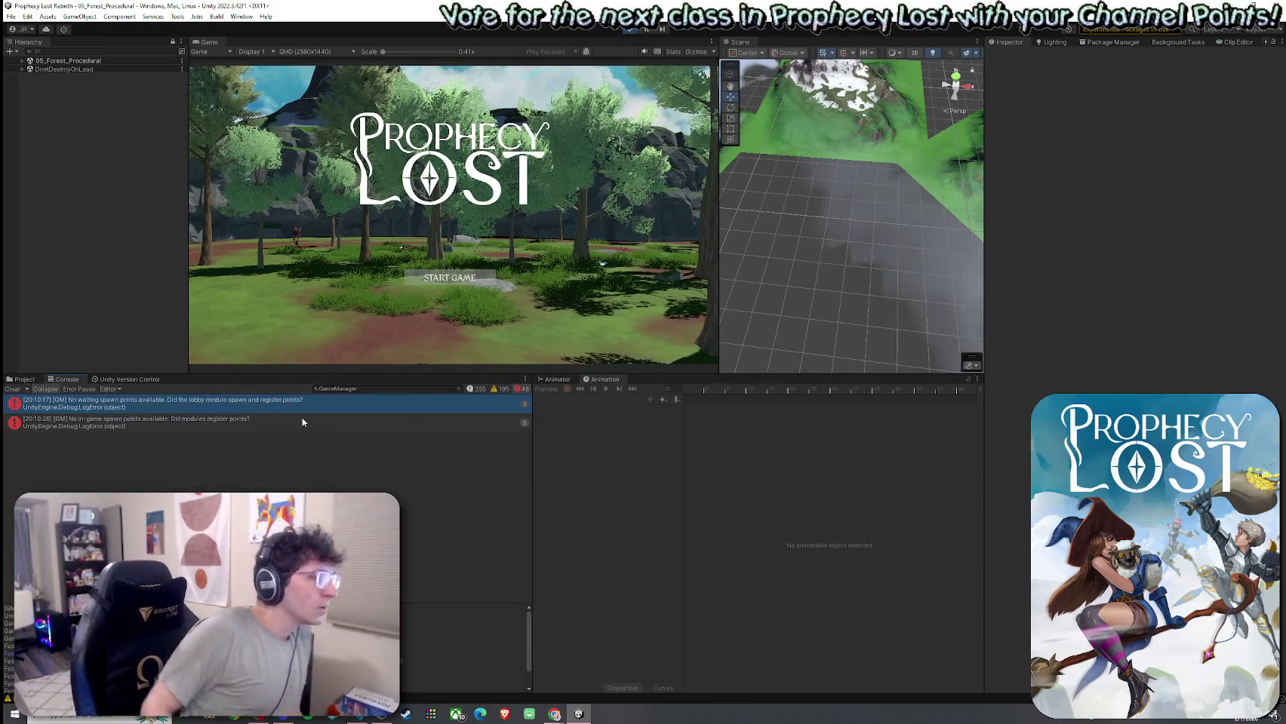
left_click(301, 421)
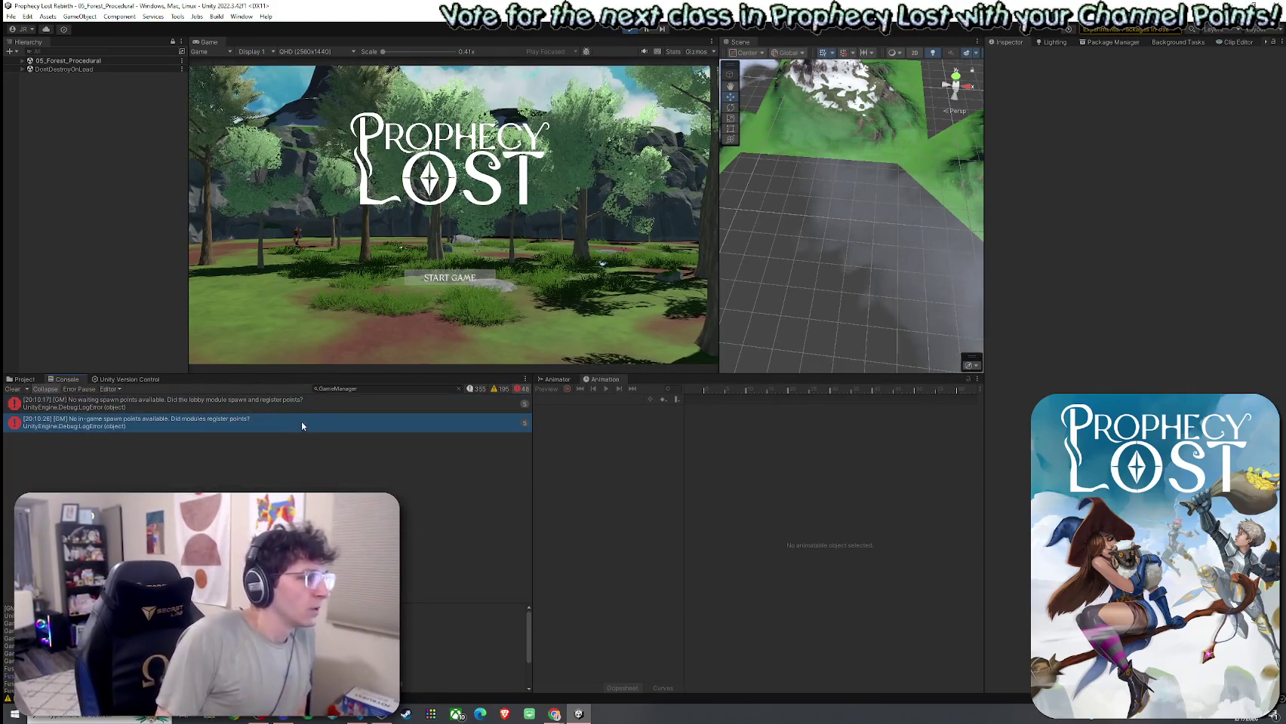
Step: Switch the Console to warnings and read the TerrainCollider and following warnings' details
left_click(498, 389)
left_click(520, 388)
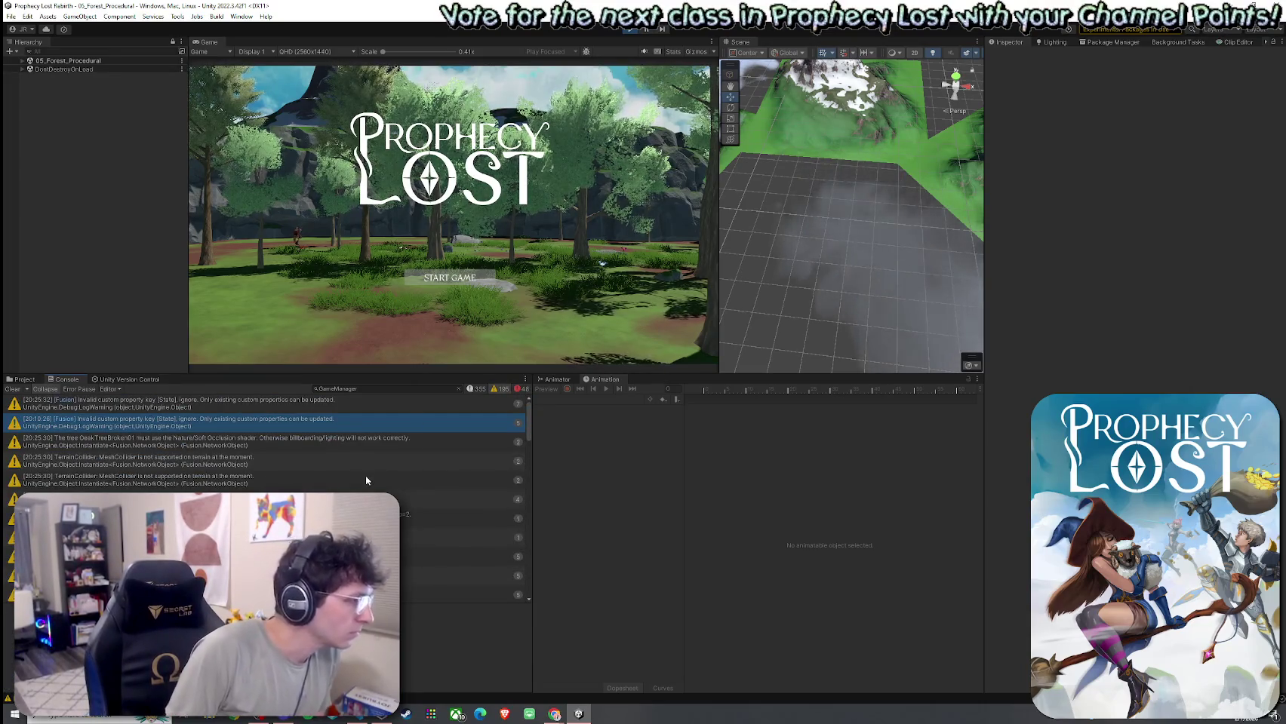
scroll(366, 475, "down", 2)
left_click(286, 451)
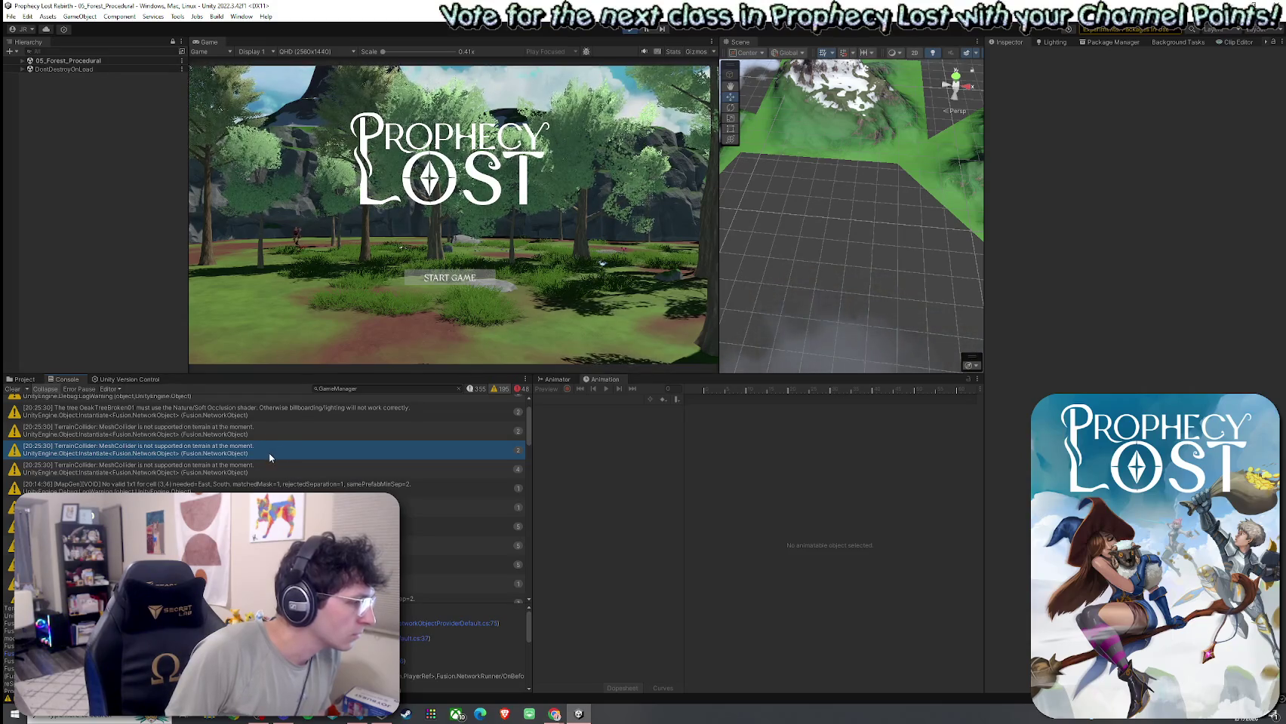
left_click(260, 473)
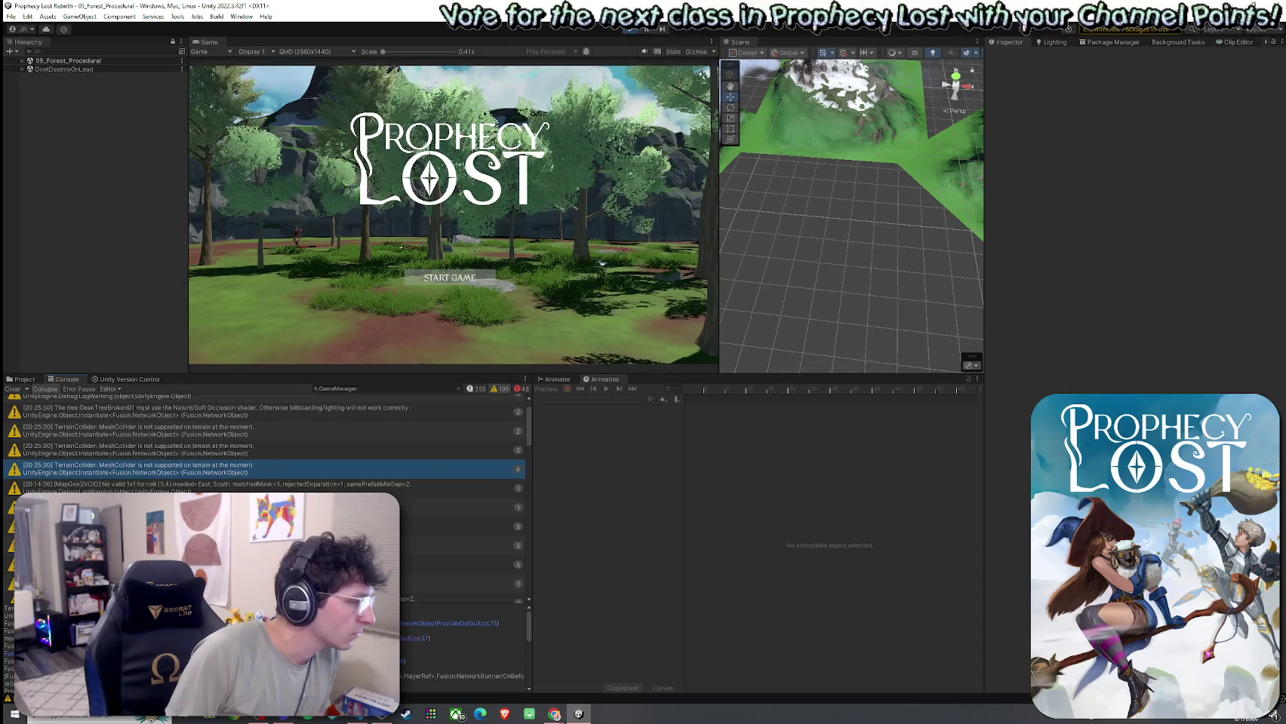
left_click(259, 527)
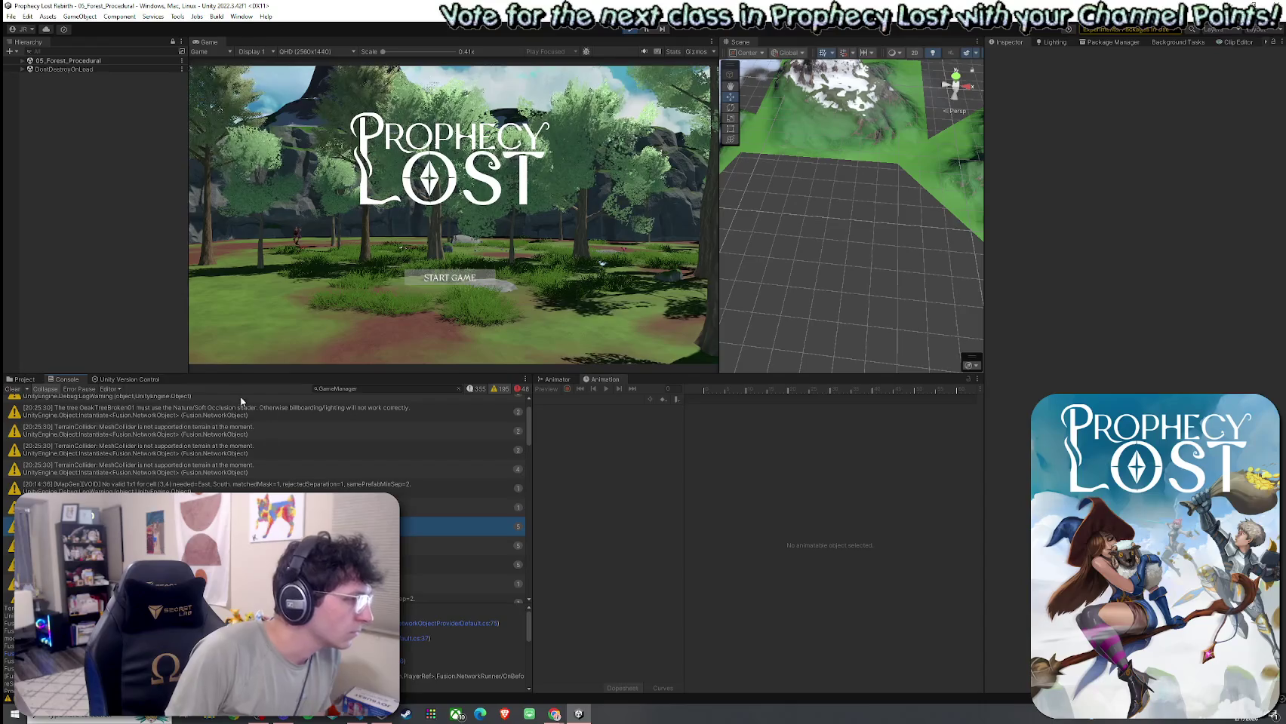
Step: Re-toggle the warning filter and scroll up to a NavMesh 'Failed to create agent' warning's details
left_click_drag(242, 375, 243, 372)
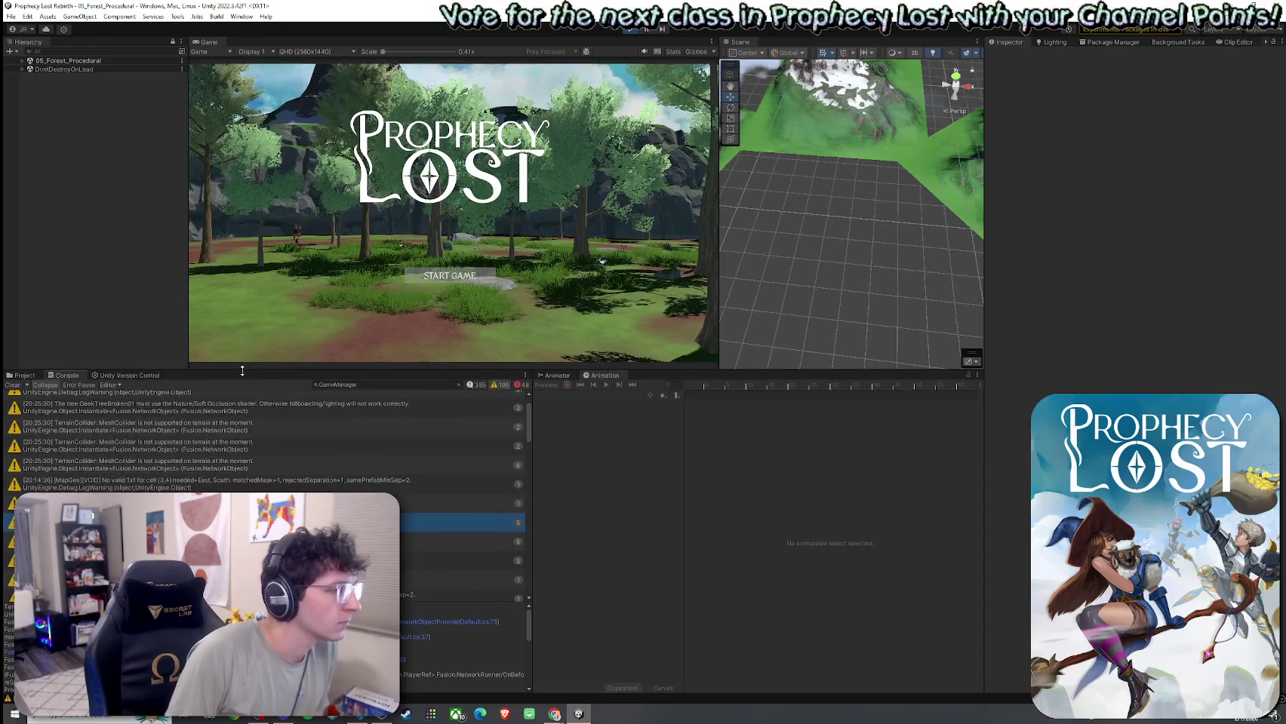
left_click(117, 387)
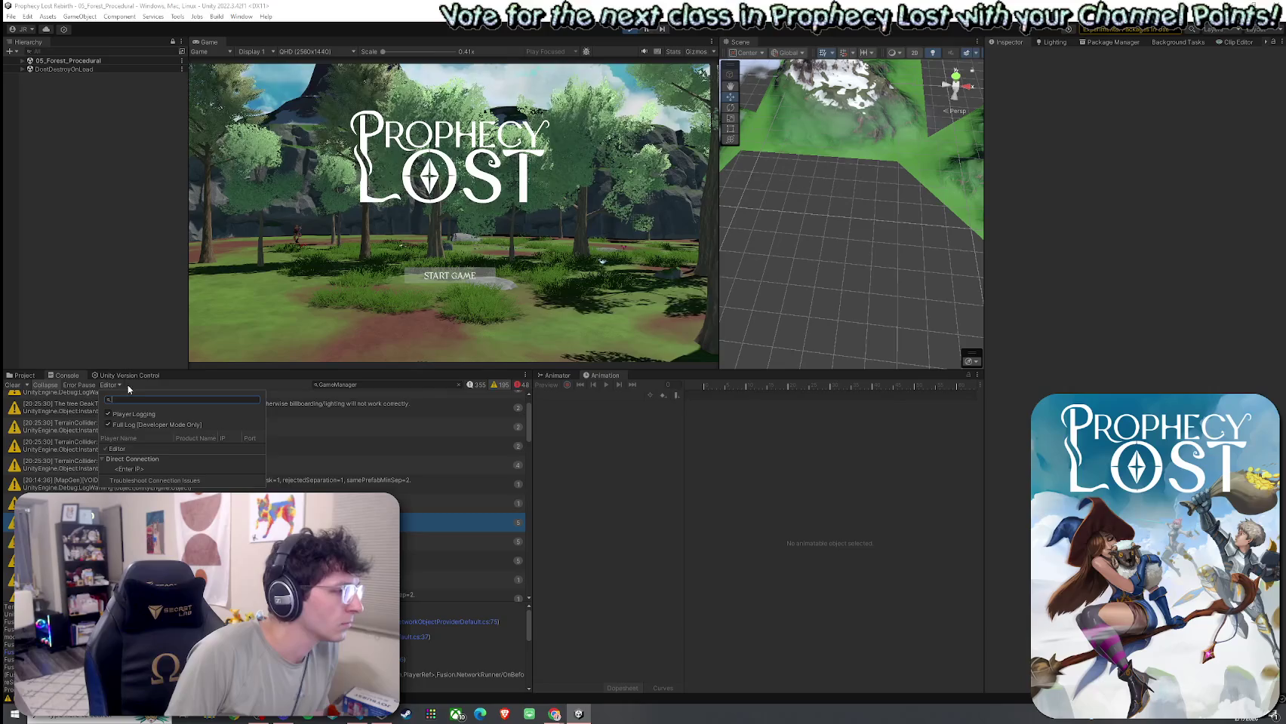
left_click(125, 384)
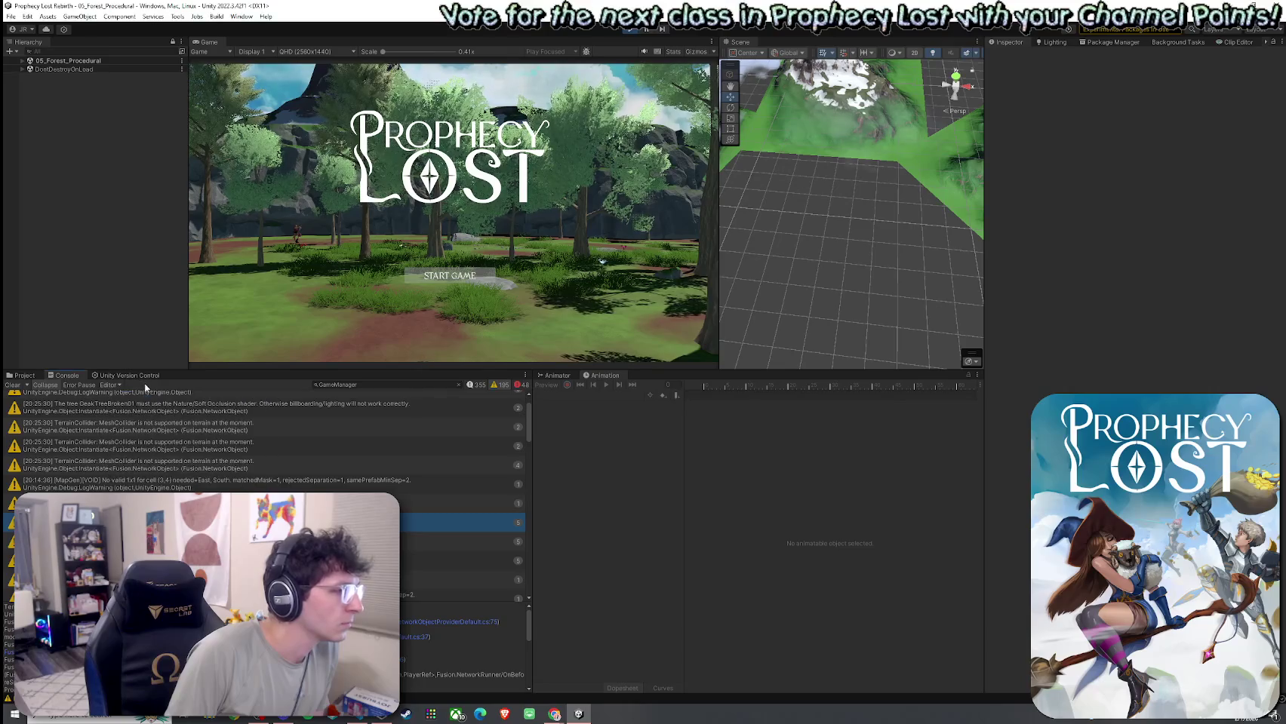
left_click(498, 386)
left_click(497, 386)
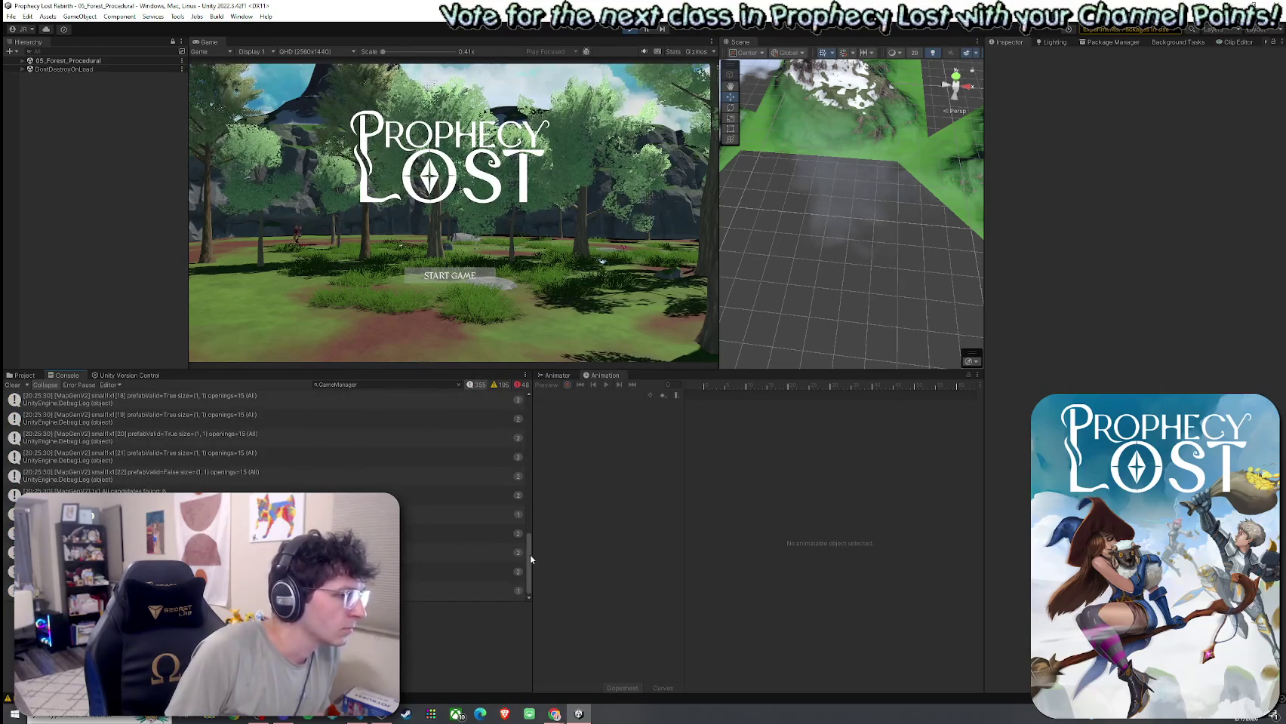
left_click_drag(529, 554, 526, 417)
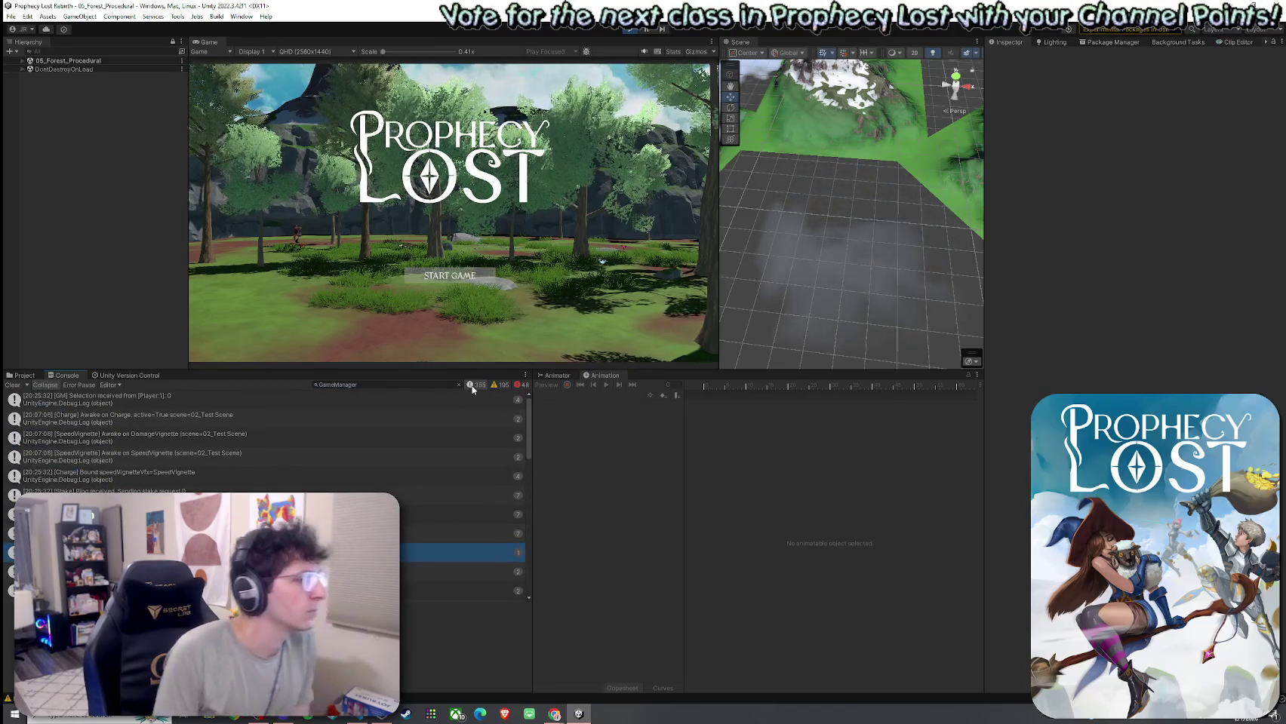
left_click(473, 386)
left_click(499, 385)
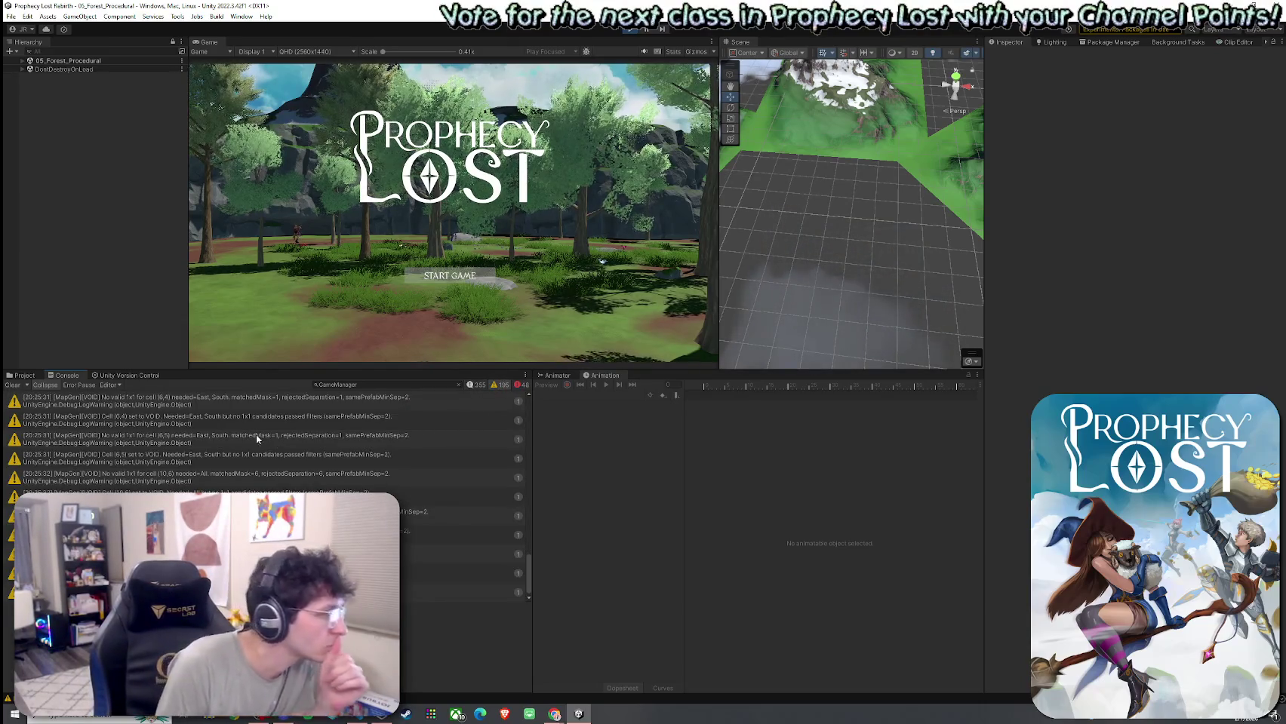
scroll(279, 440, "up", 3)
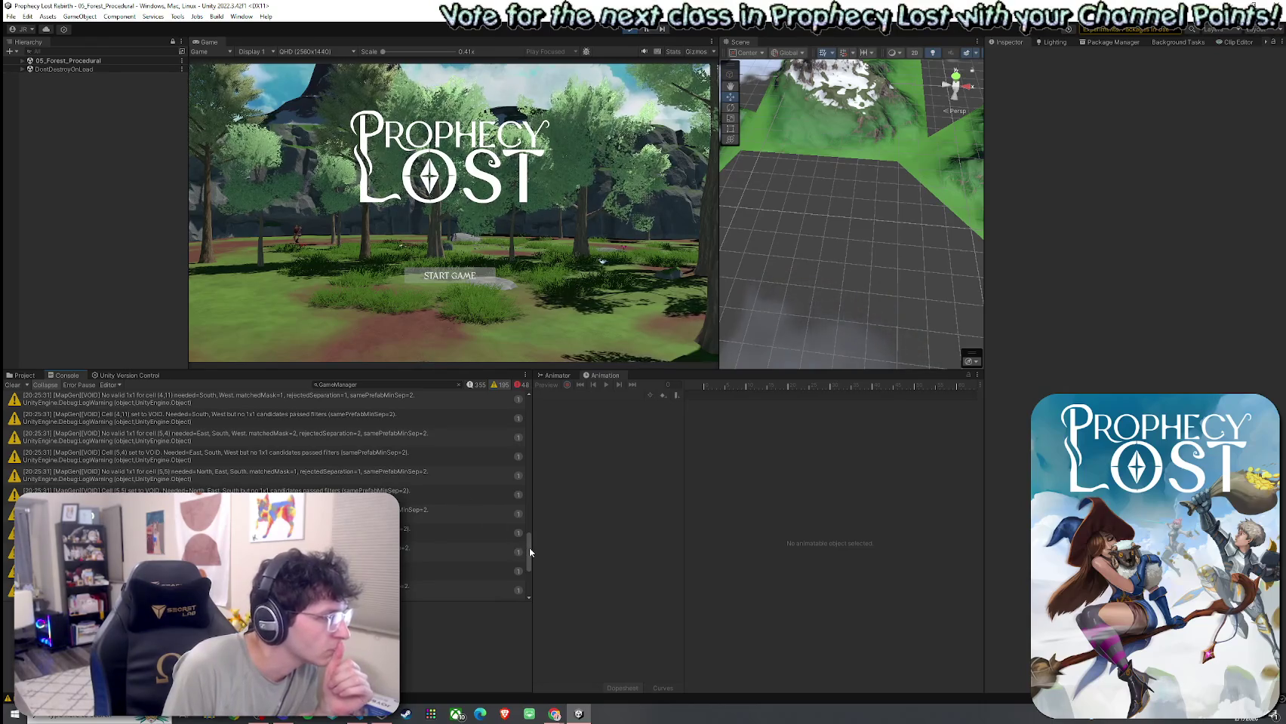
left_click_drag(528, 549, 523, 502)
left_click(157, 465)
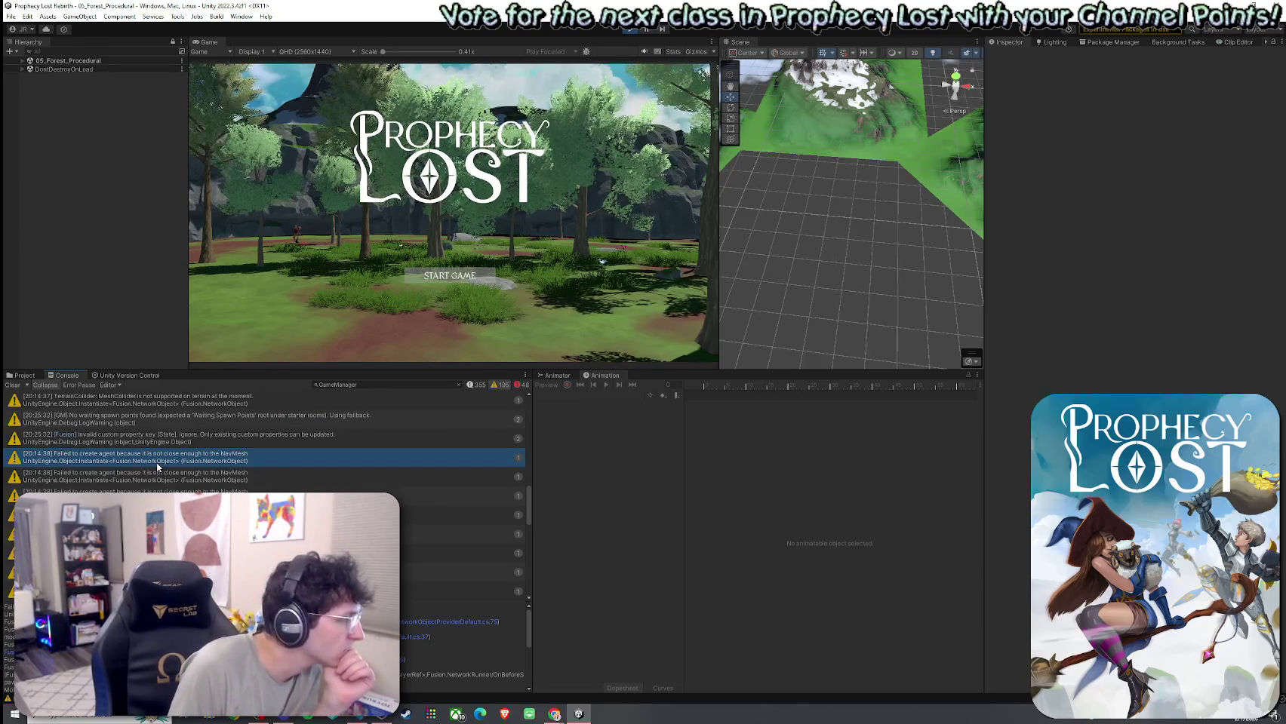
Step: Step through the NavMesh warnings' stack traces, then select the TerrainCollider MeshCollider warning
scroll(159, 465, "down", 1)
key("Down")
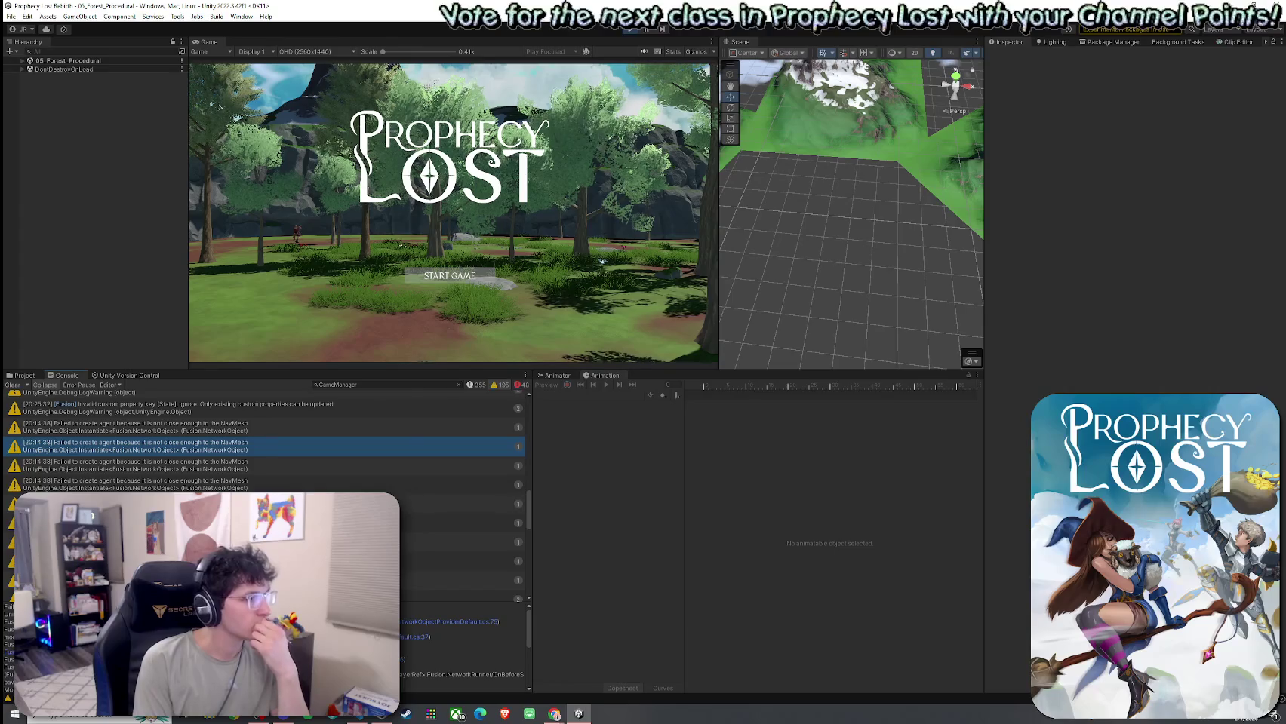
scroll(264, 453, "down", 1)
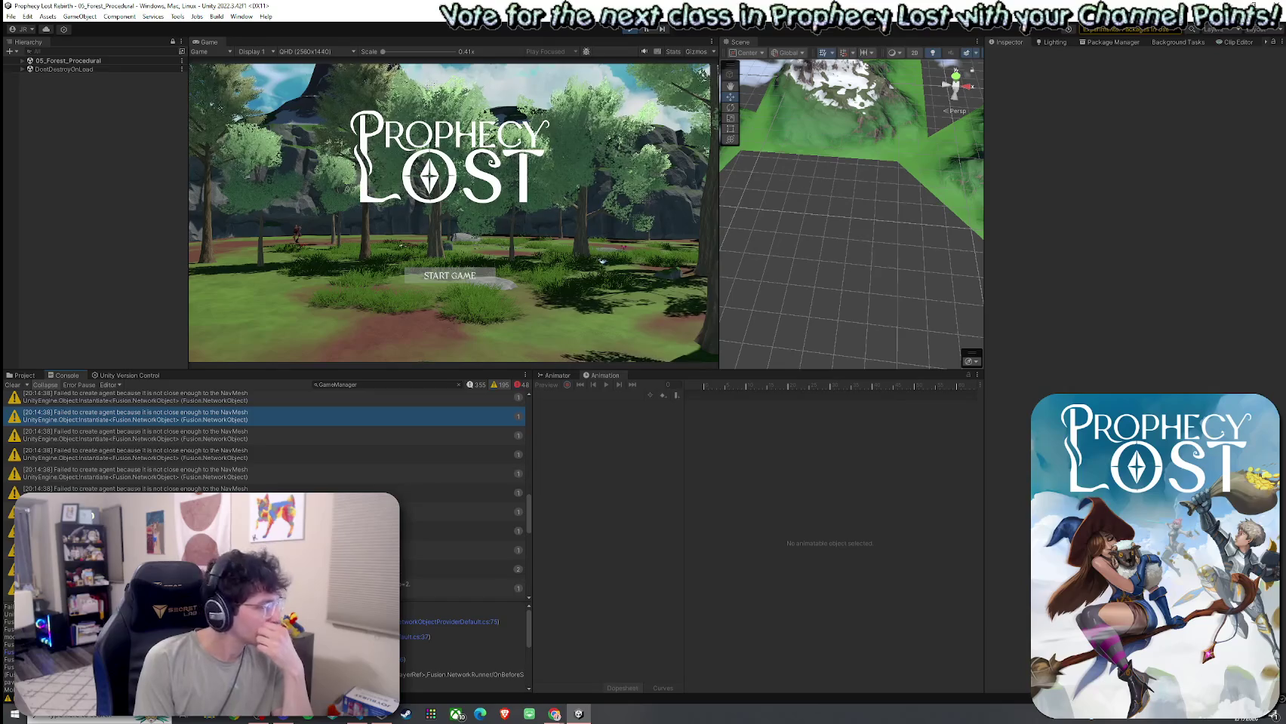
scroll(264, 453, "up", 3)
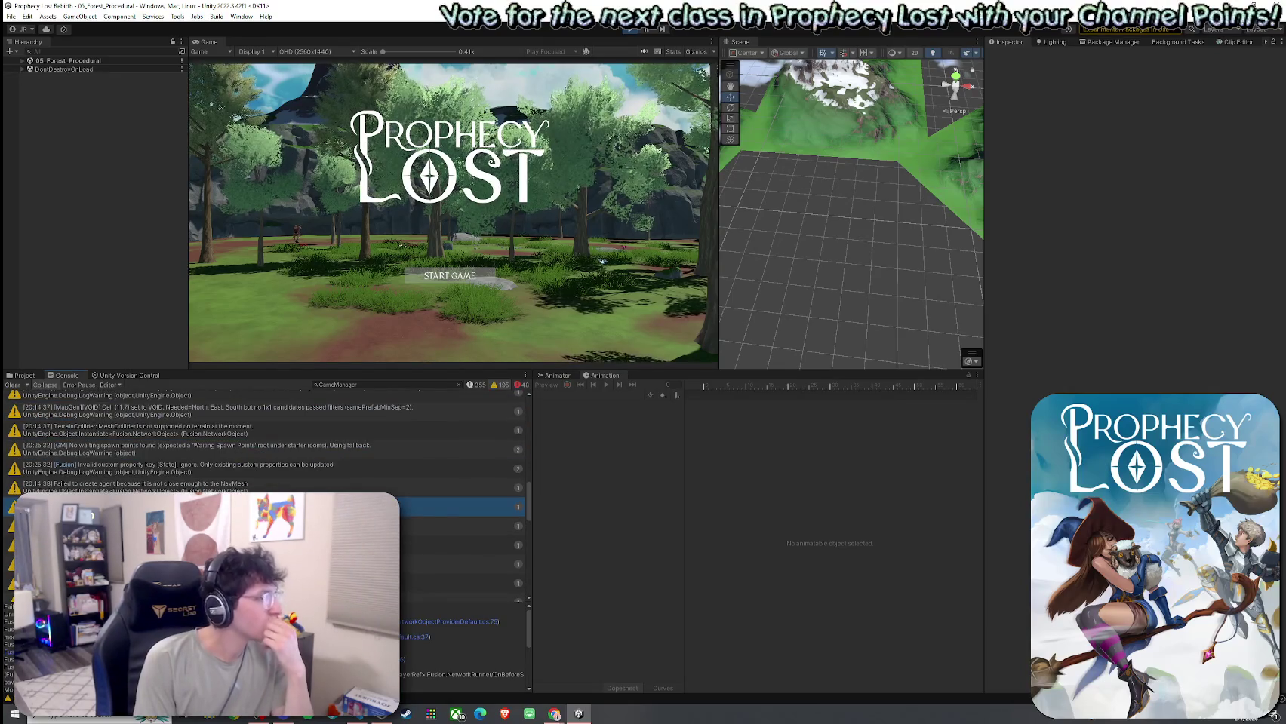
scroll(264, 453, "up", 2)
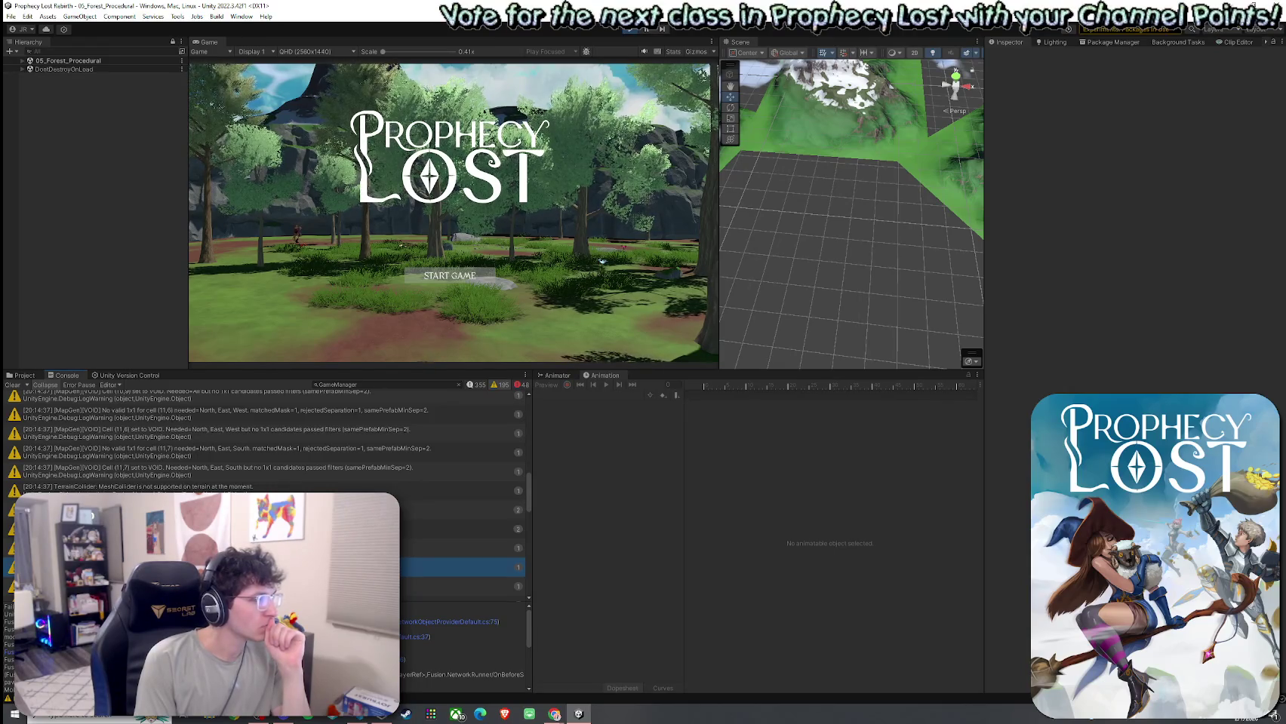
left_click(189, 487)
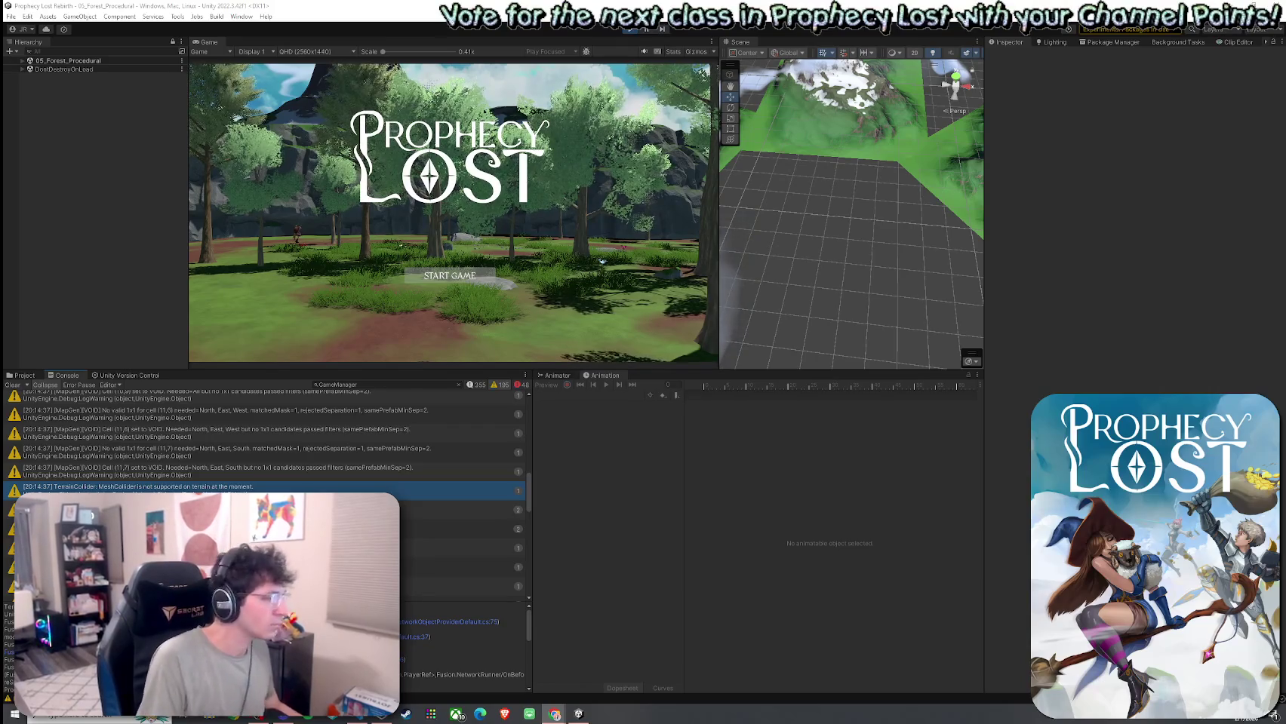
Step: Launch Snipping Tool and snip the TerrainCollider warning row in the Console
left_click(98, 714)
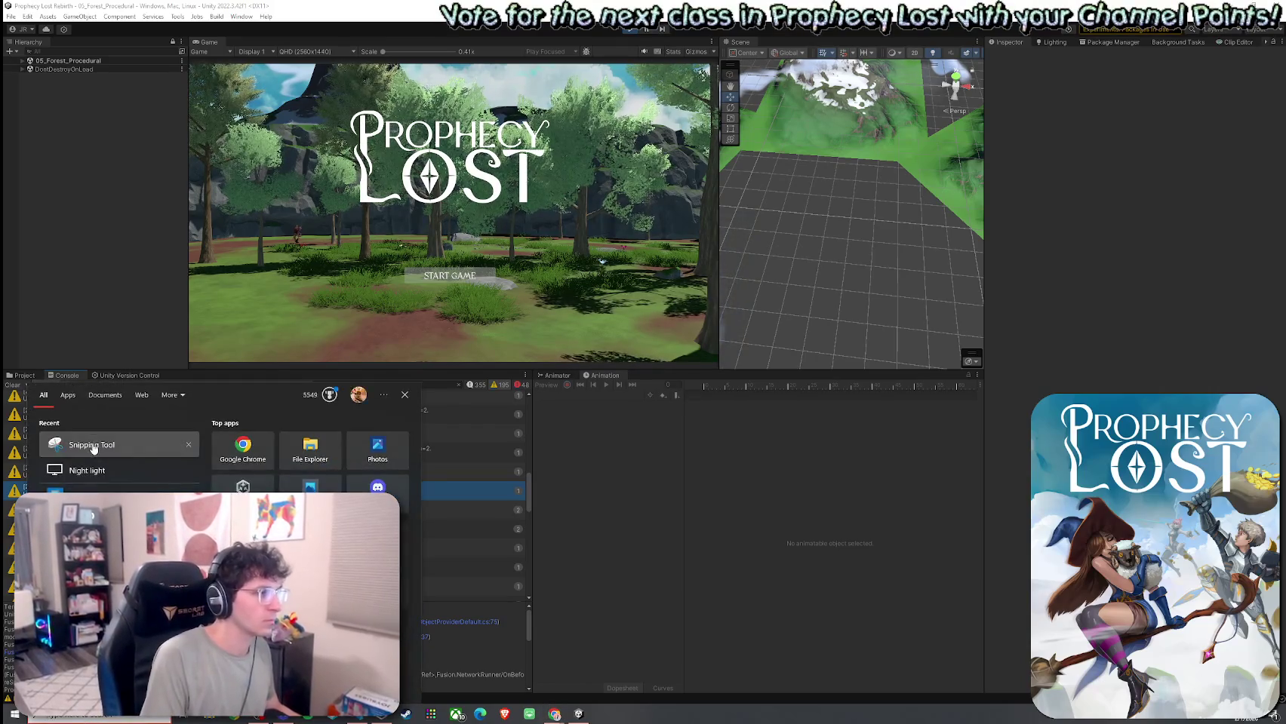
left_click(99, 445)
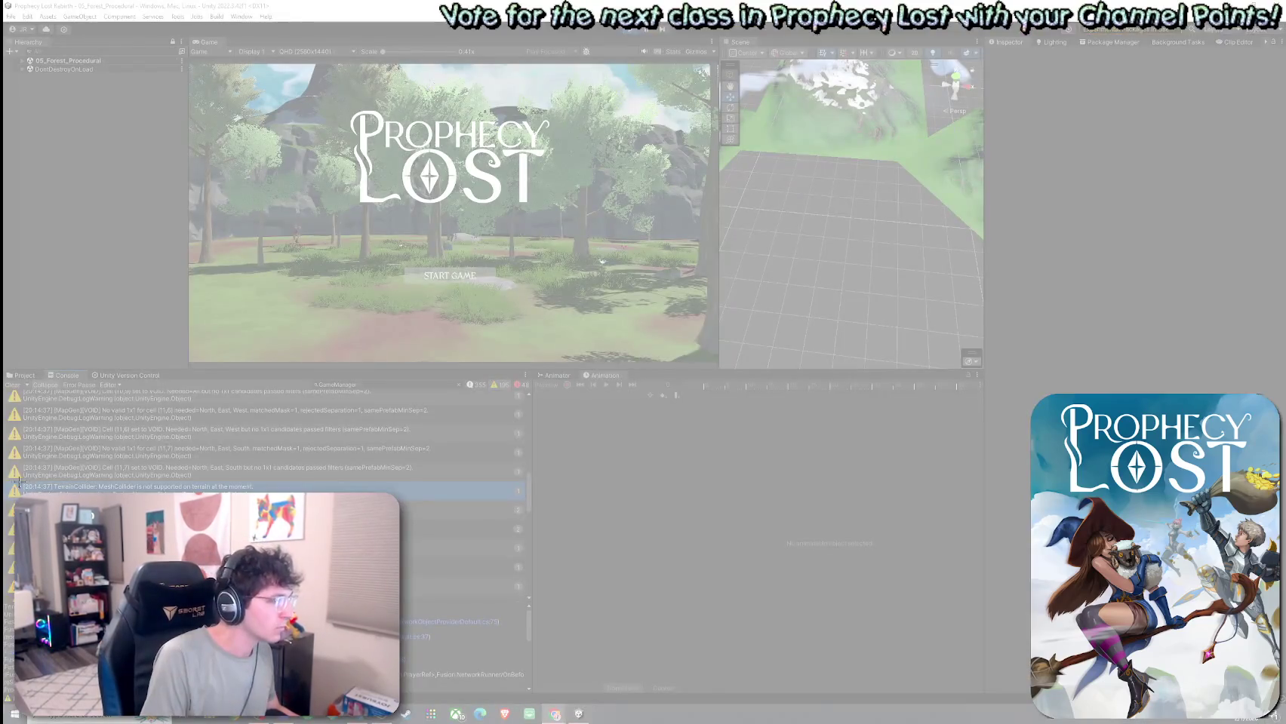
mouse_move(7, 482)
left_mouse_down()
mouse_move(76, 498)
mouse_move(528, 501)
left_mouse_up()
left_click(50, 406)
key("Escape")
Step: Take a second snip of the Console warning row before returning to the browser
key("alt+Tab")
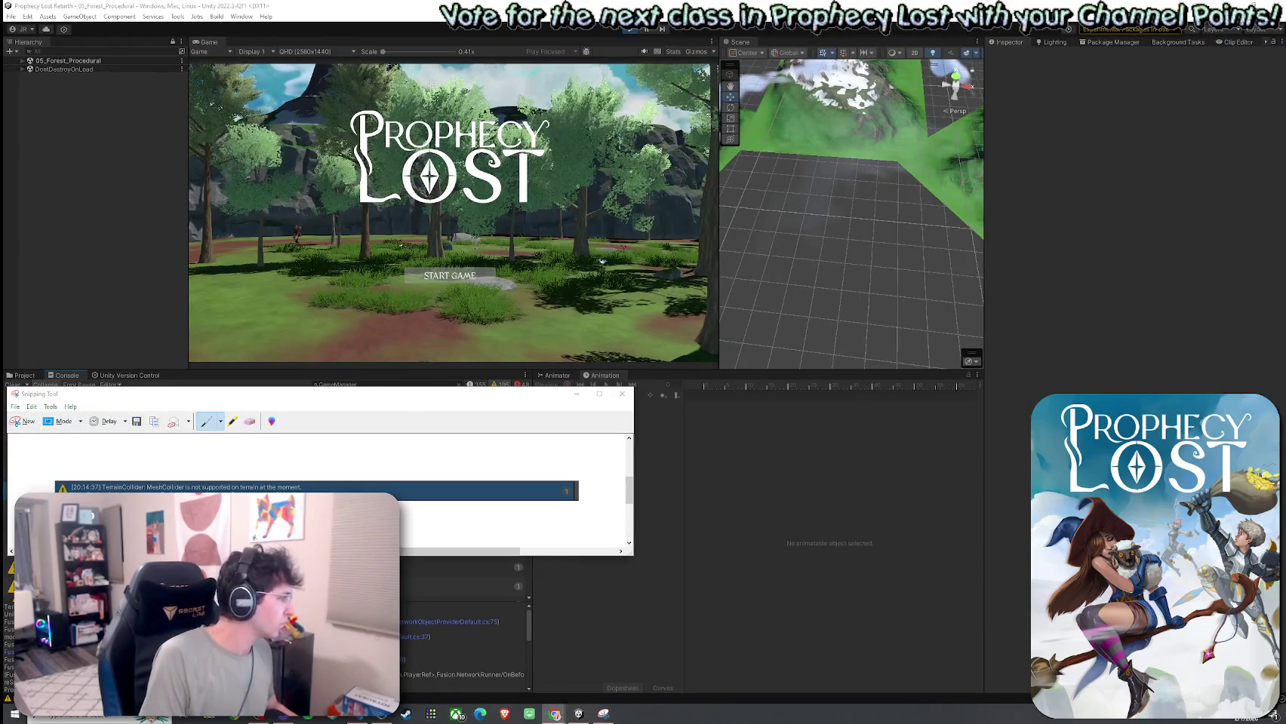
left_click(24, 421)
left_click_drag(4, 559, 537, 578)
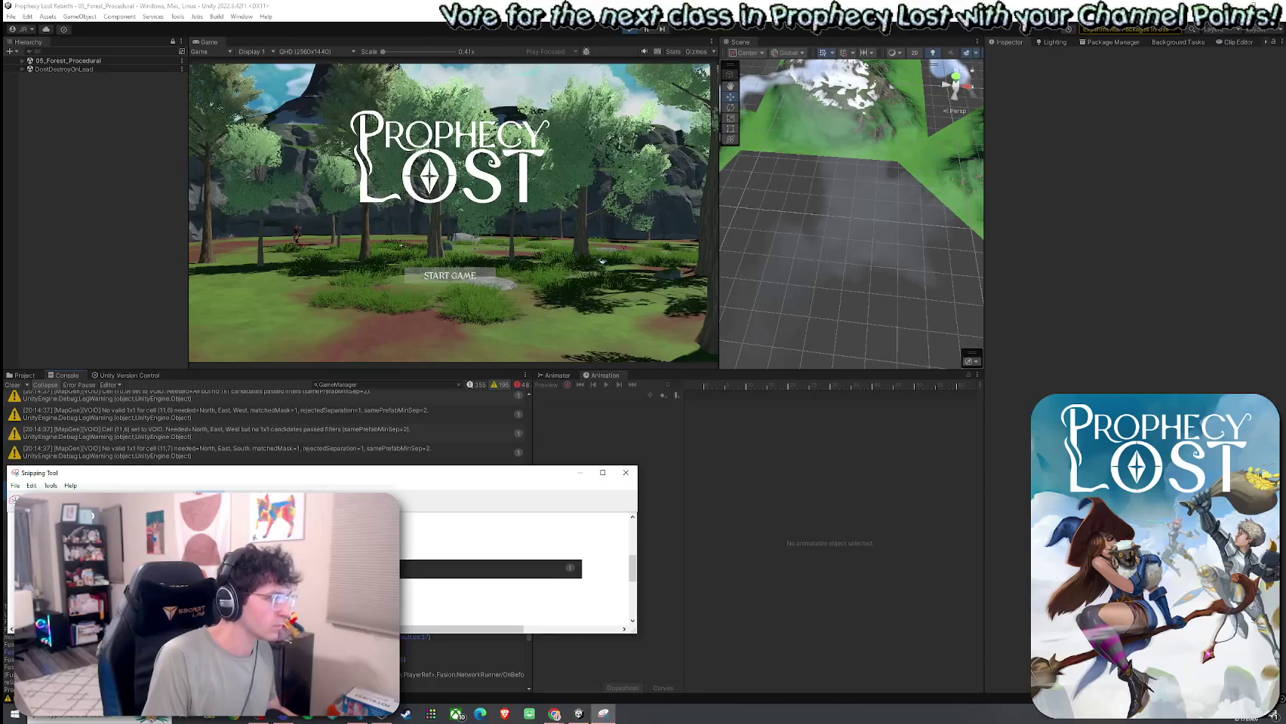
key("alt+Tab")
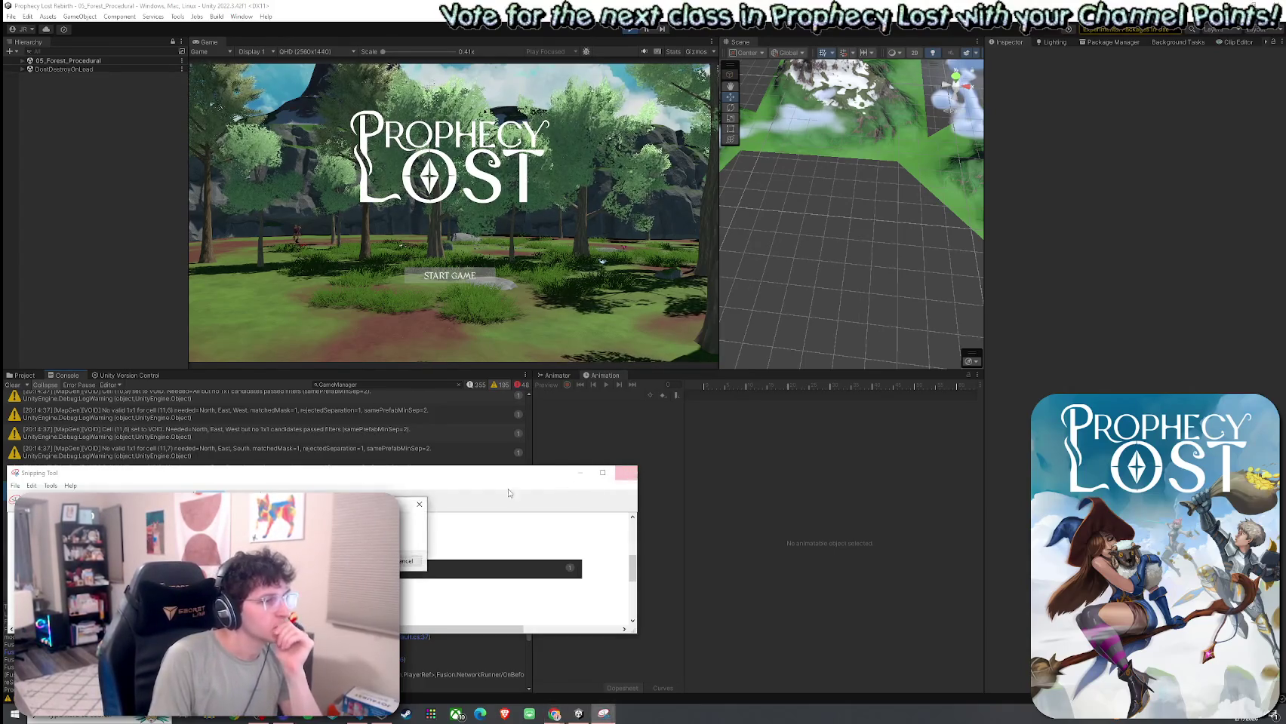
Step: Discard the capture and close the Snipping Tool window
left_click(192, 487)
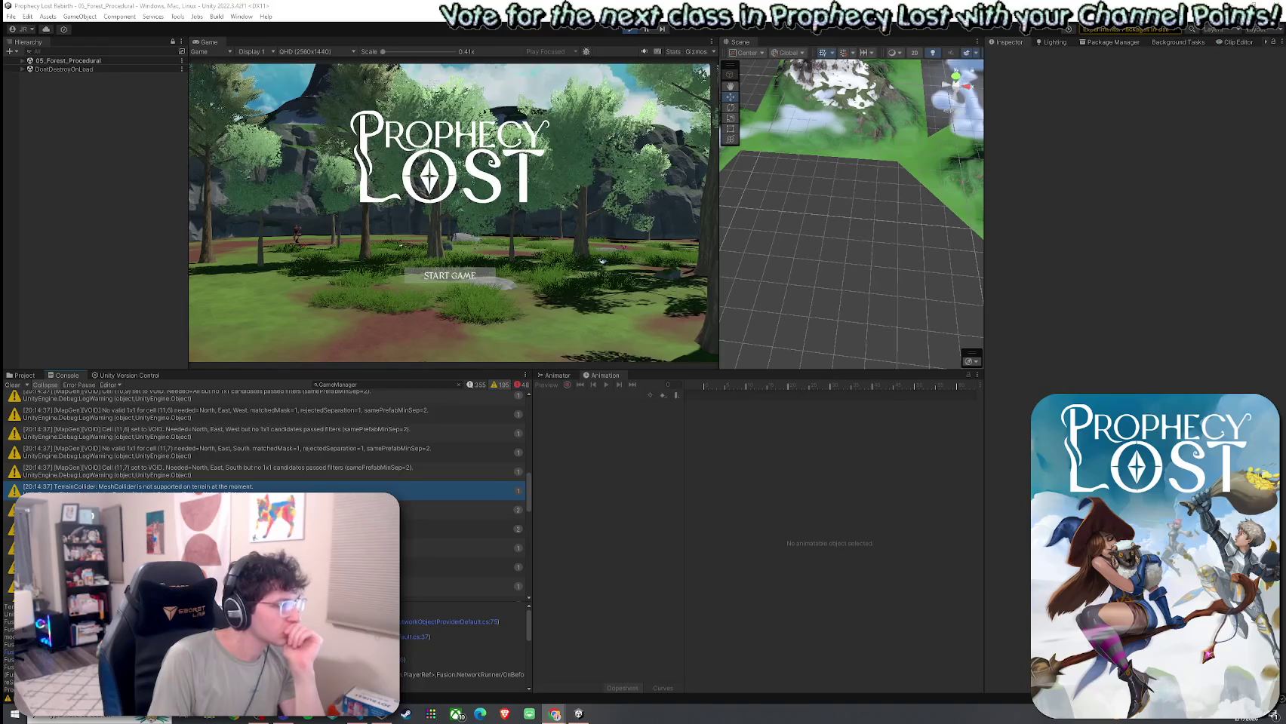
Step: Reselect the TerrainCollider MeshCollider warning, then scroll down to a MapGen cell warning's details
left_click(191, 509)
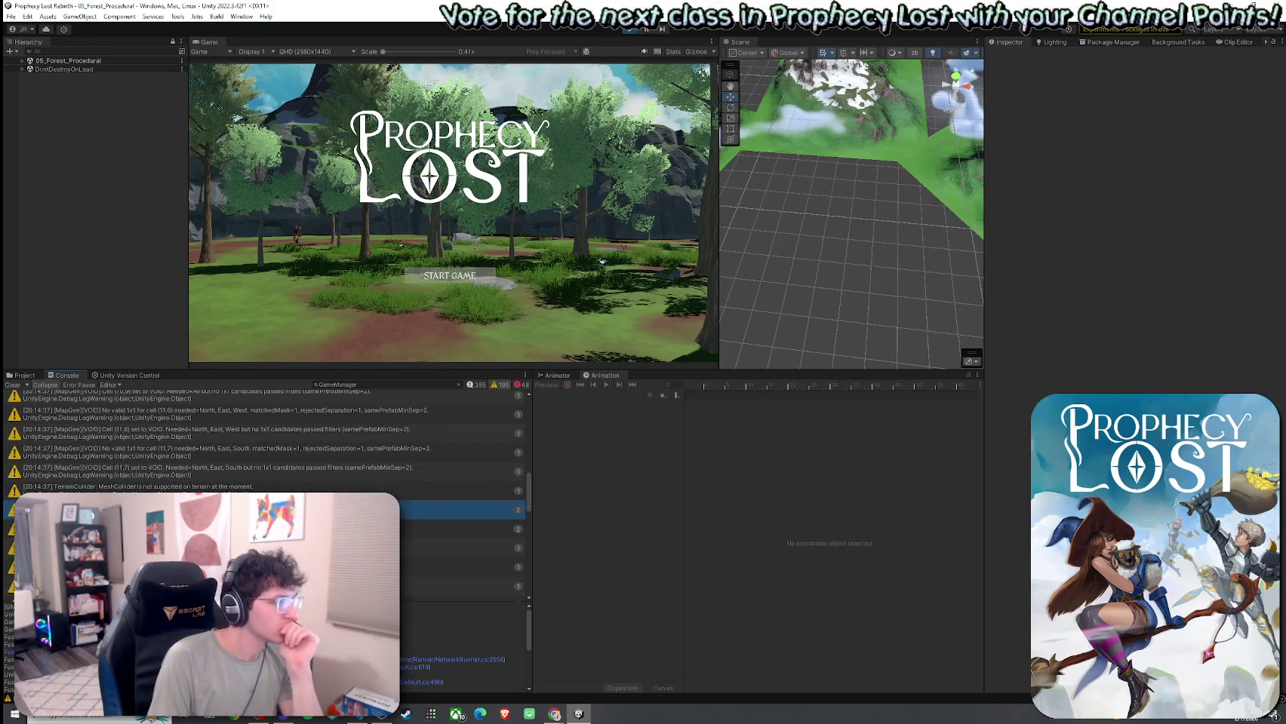
left_click(192, 491)
scroll(192, 491, "down", 3)
scroll(191, 490, "down", 2)
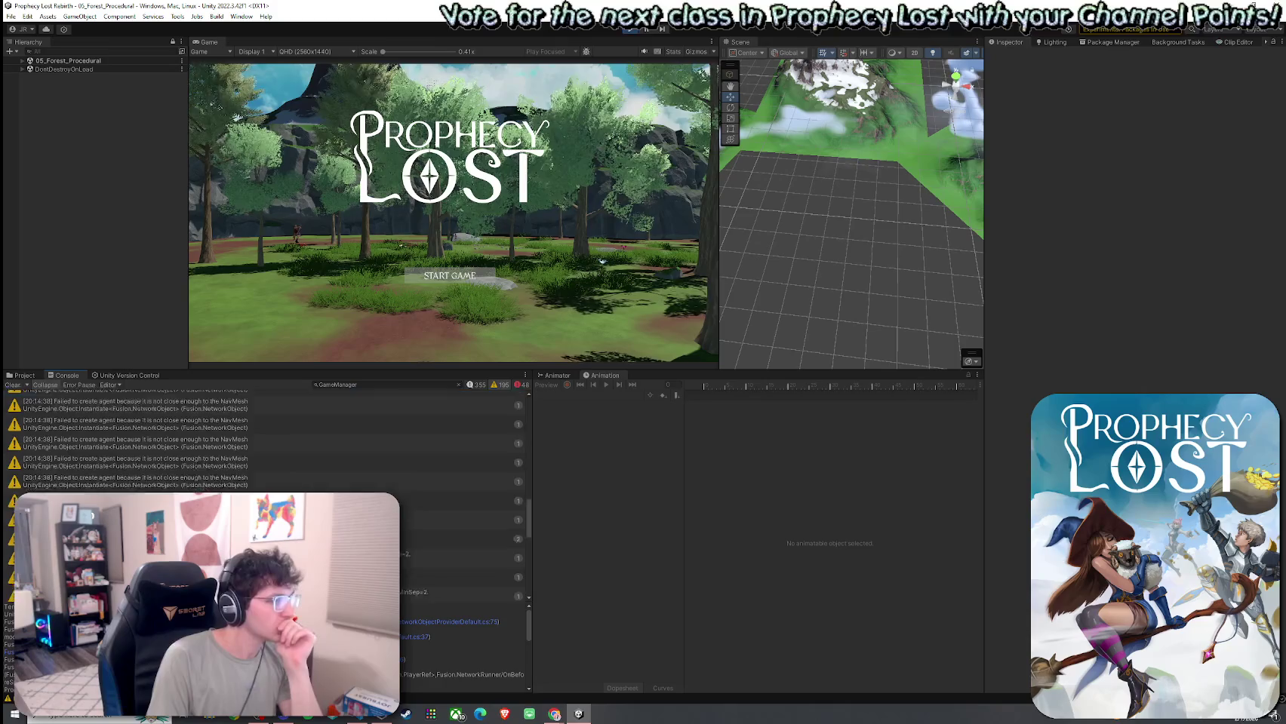
scroll(192, 490, "down", 3)
scroll(192, 490, "down", 3)
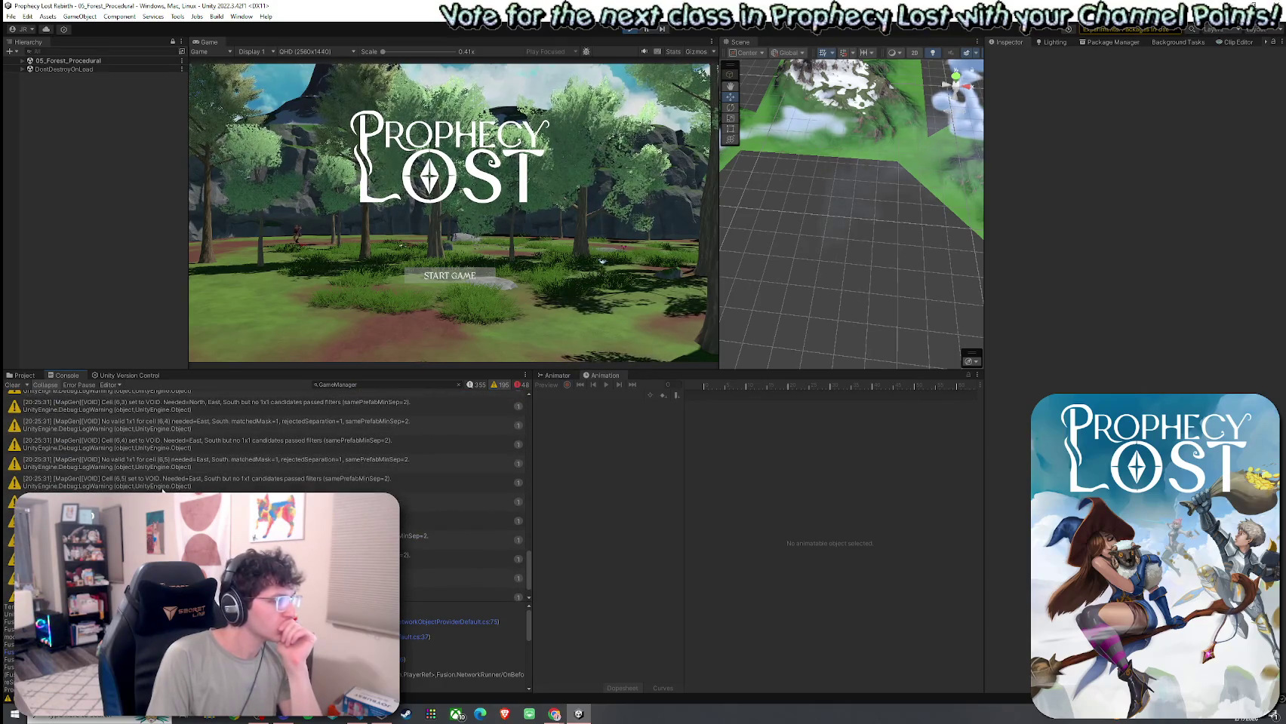
scroll(161, 489, "down", 1)
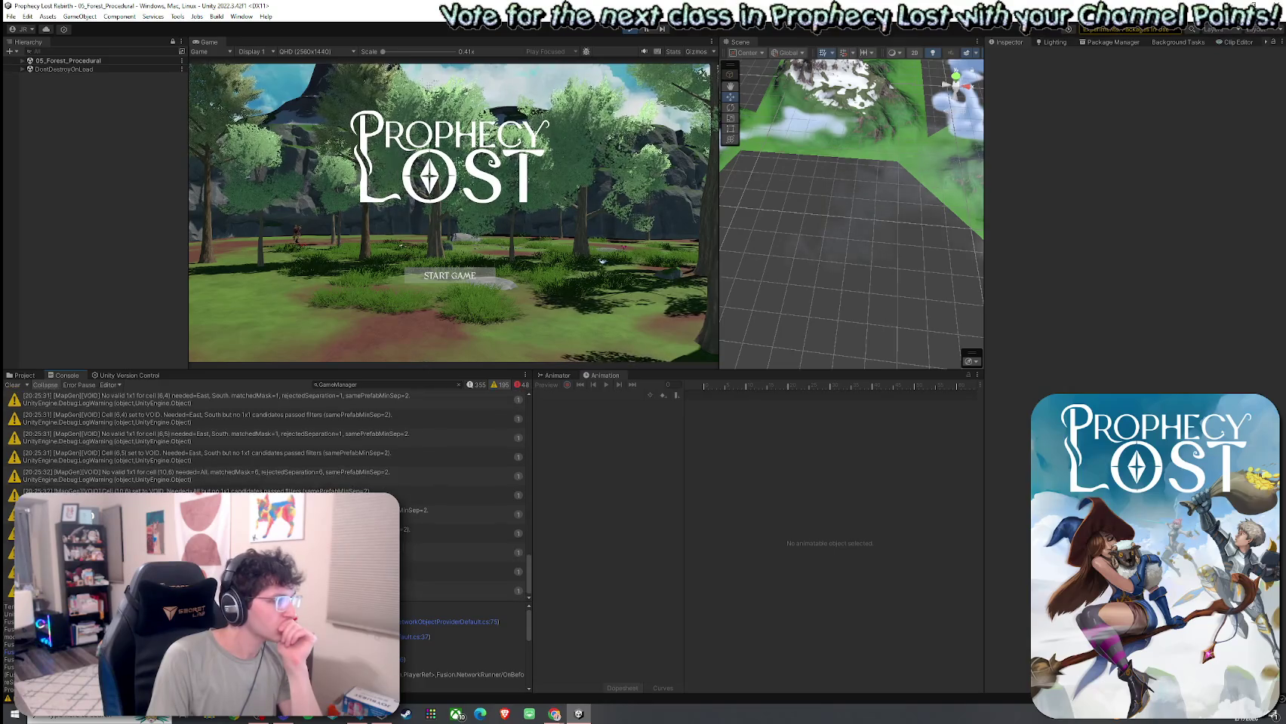
left_click(227, 554)
Step: Read the tree shader warning and the first warning's details, then clear the Console
scroll(227, 453, "up", 15)
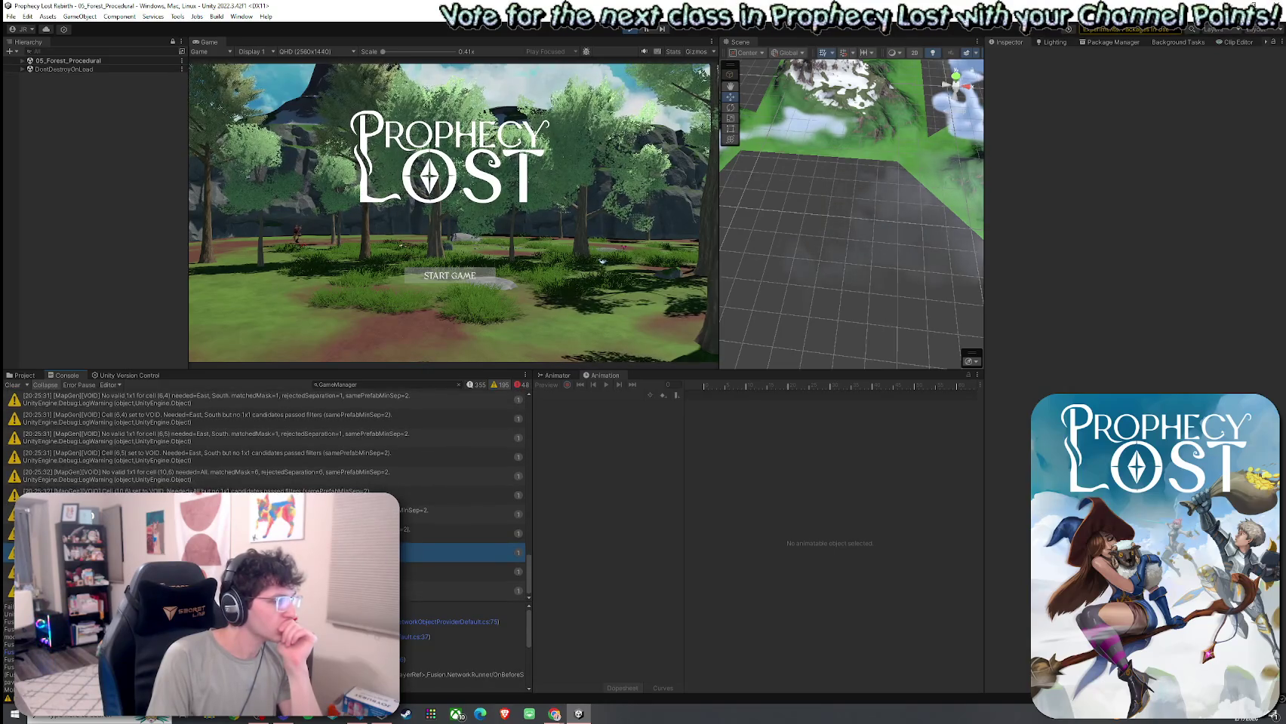
scroll(227, 453, "up", 10)
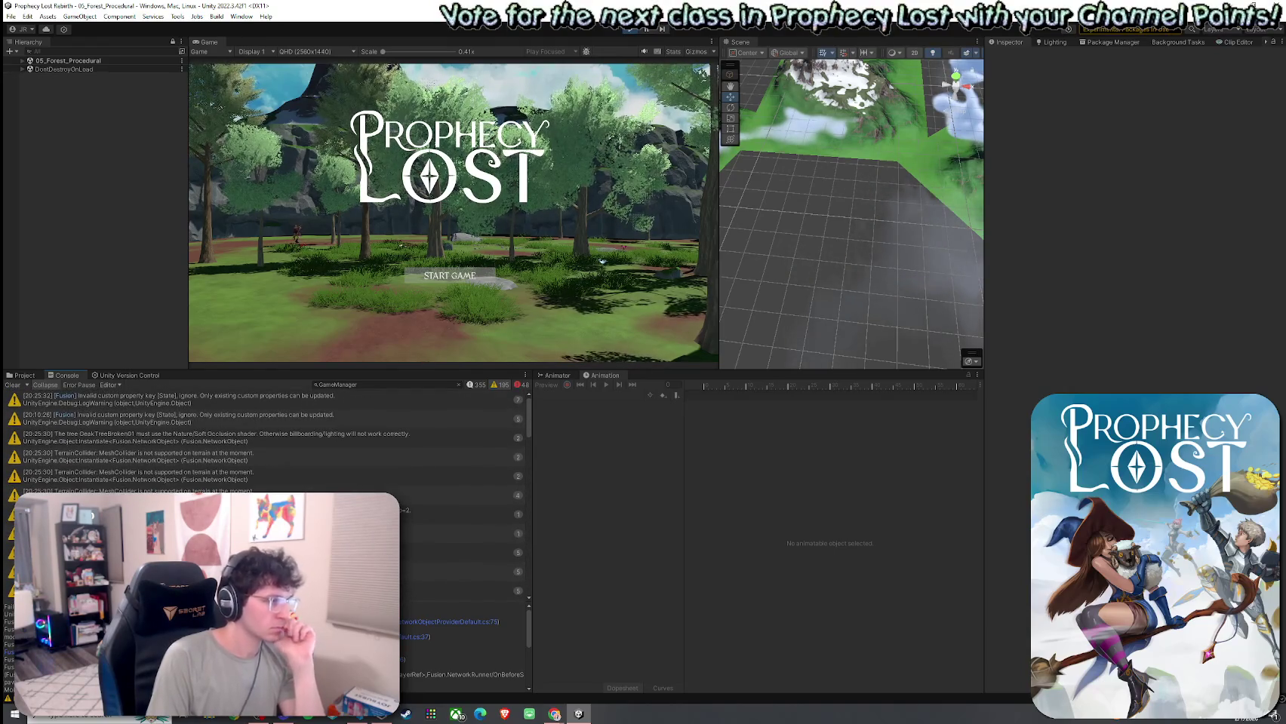
left_click(218, 444)
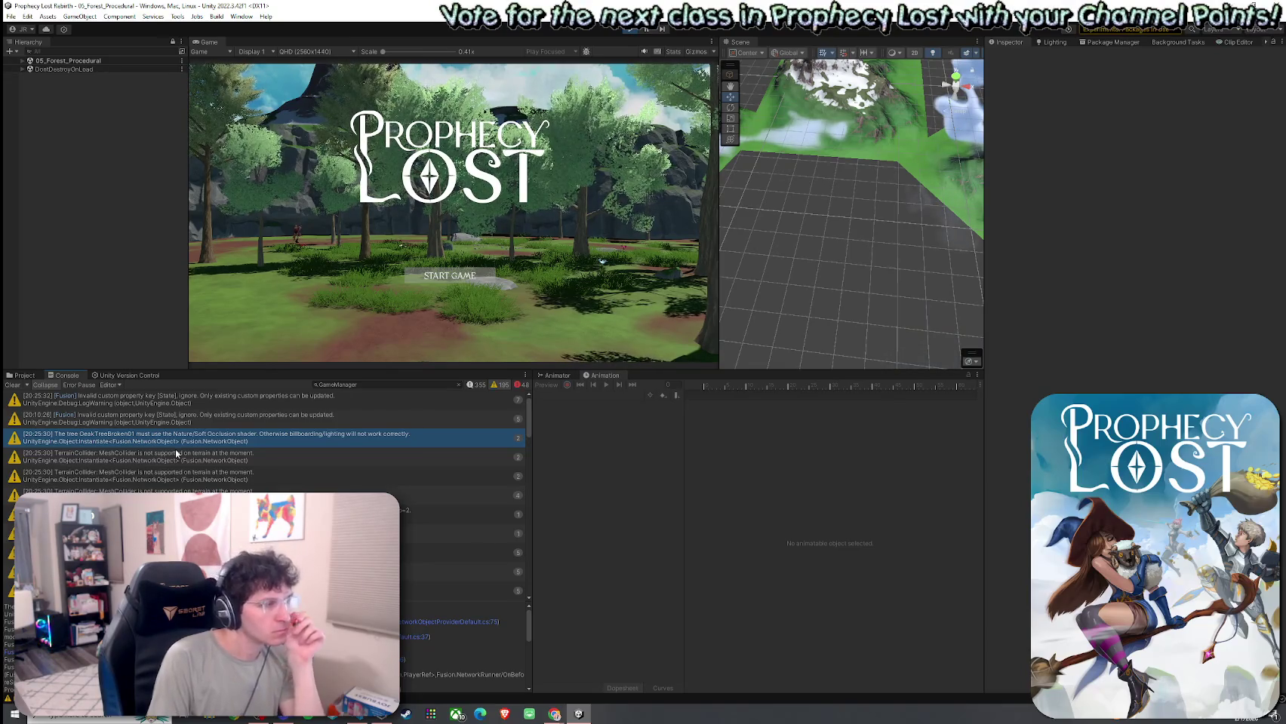
key("Up")
key("Up")
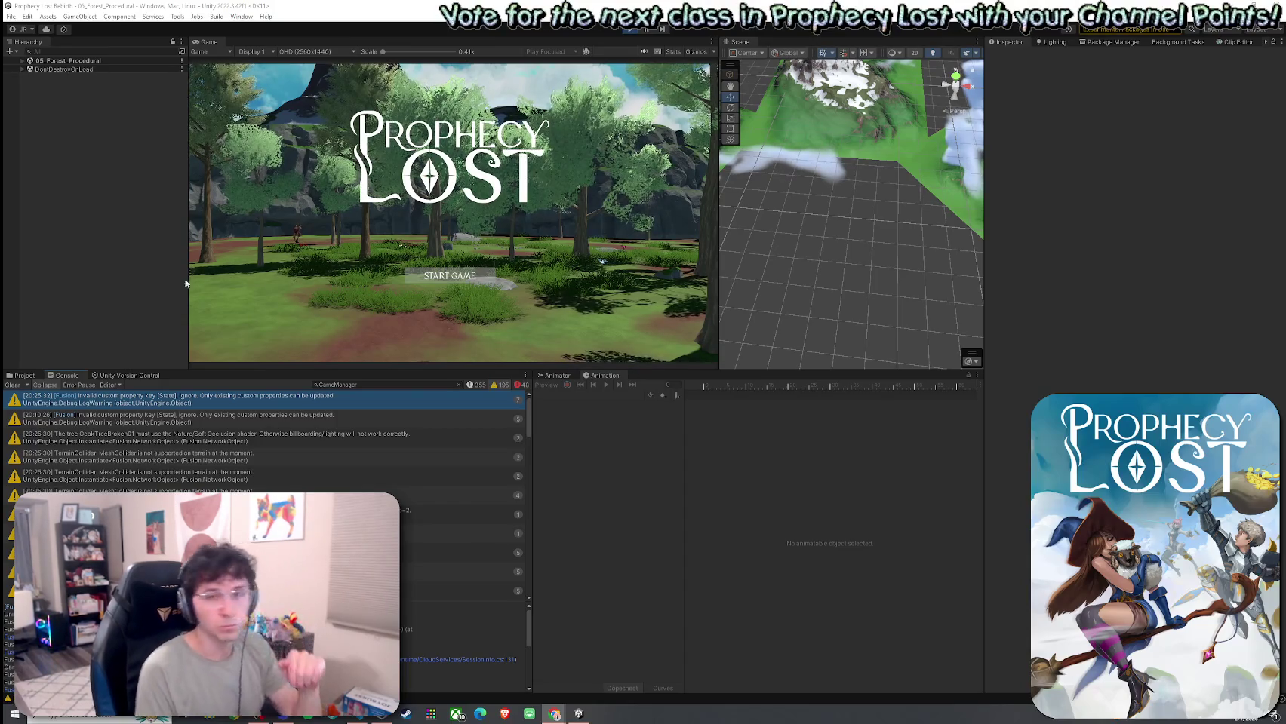
left_click(13, 385)
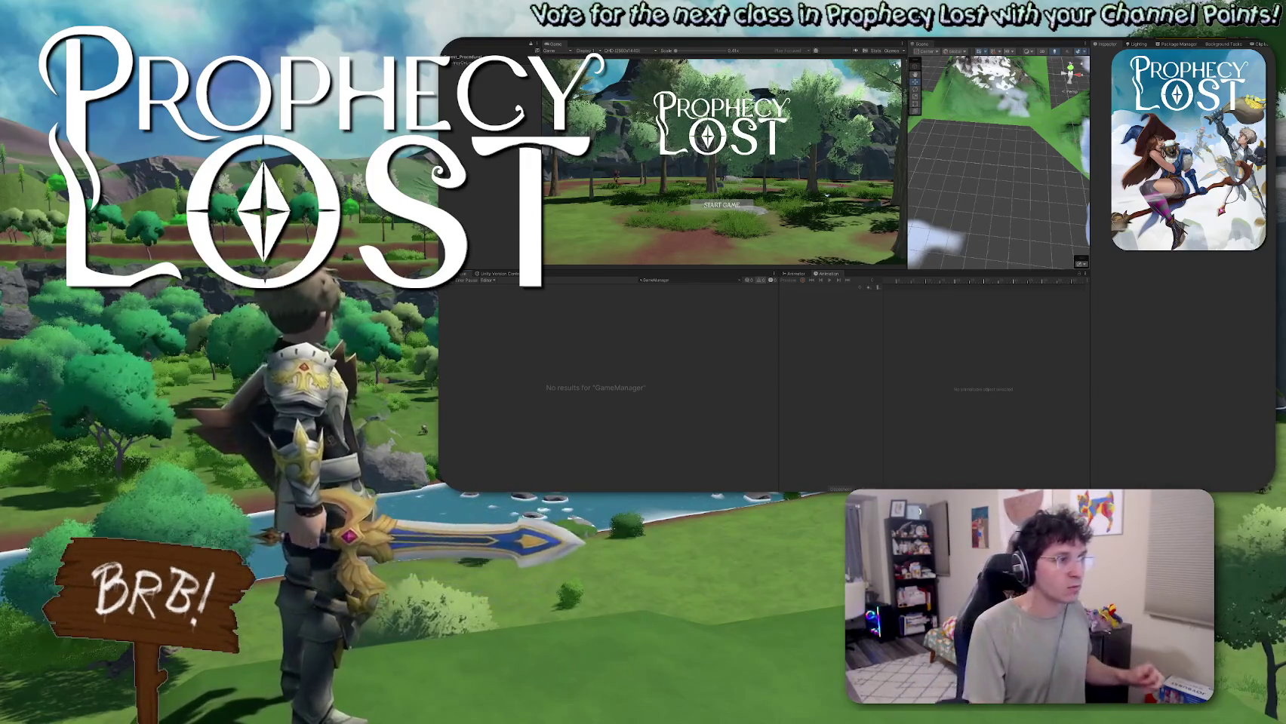
Step: Lower the Console splitter twice so the Game and Scene views fill more of the window
left_click_drag(1012, 271, 1013, 357)
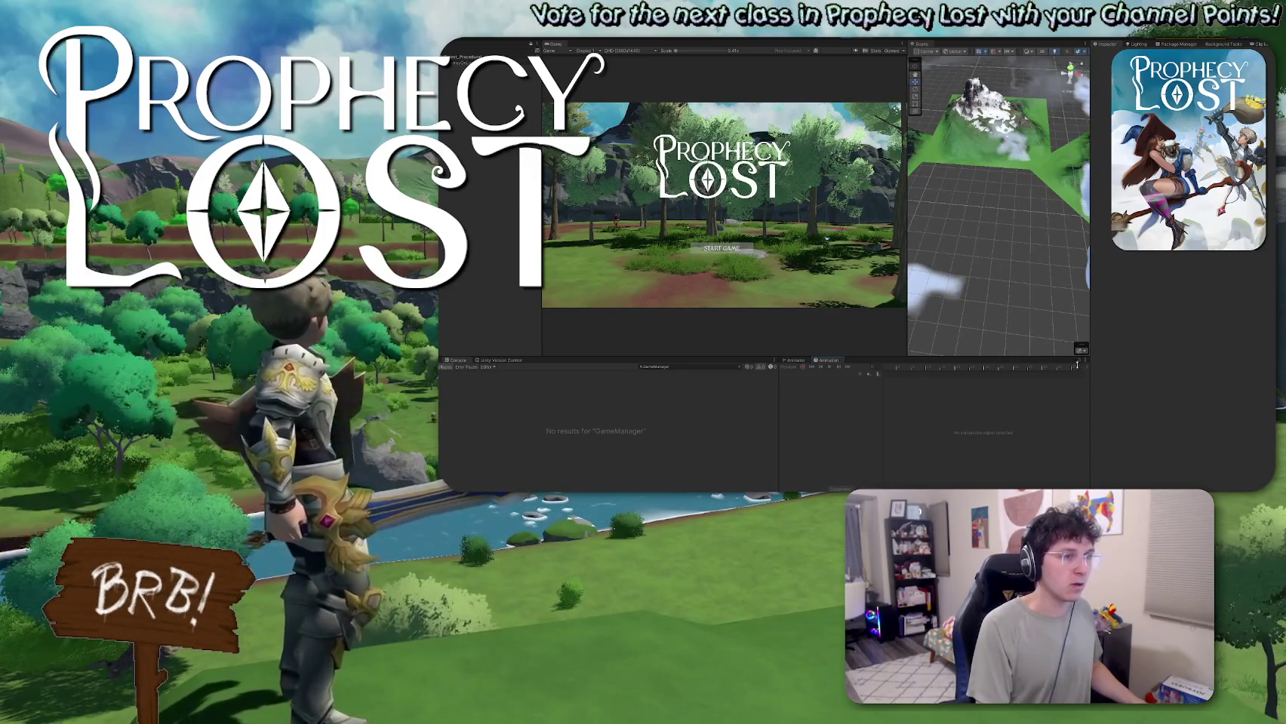
left_click_drag(1081, 363, 1037, 382)
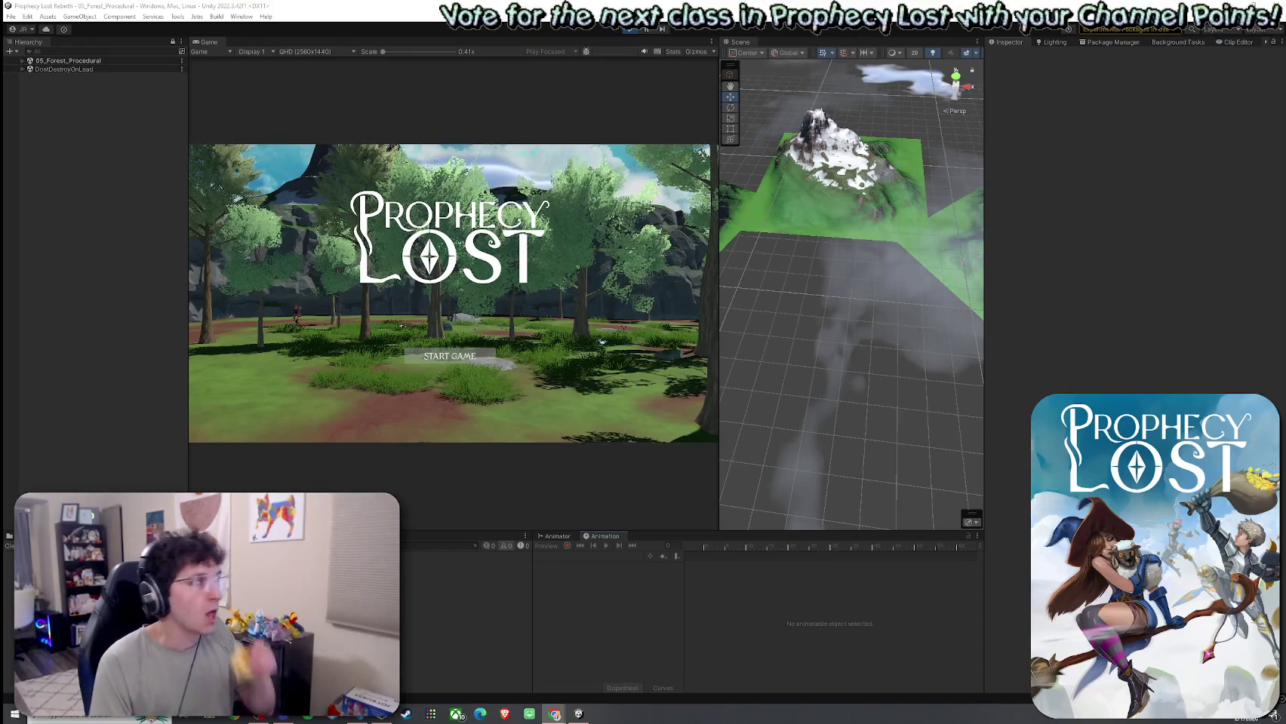
Step: Switch to Visual Studio Code so MobAI.cs shows over the Unity editor
key("alt+Tab")
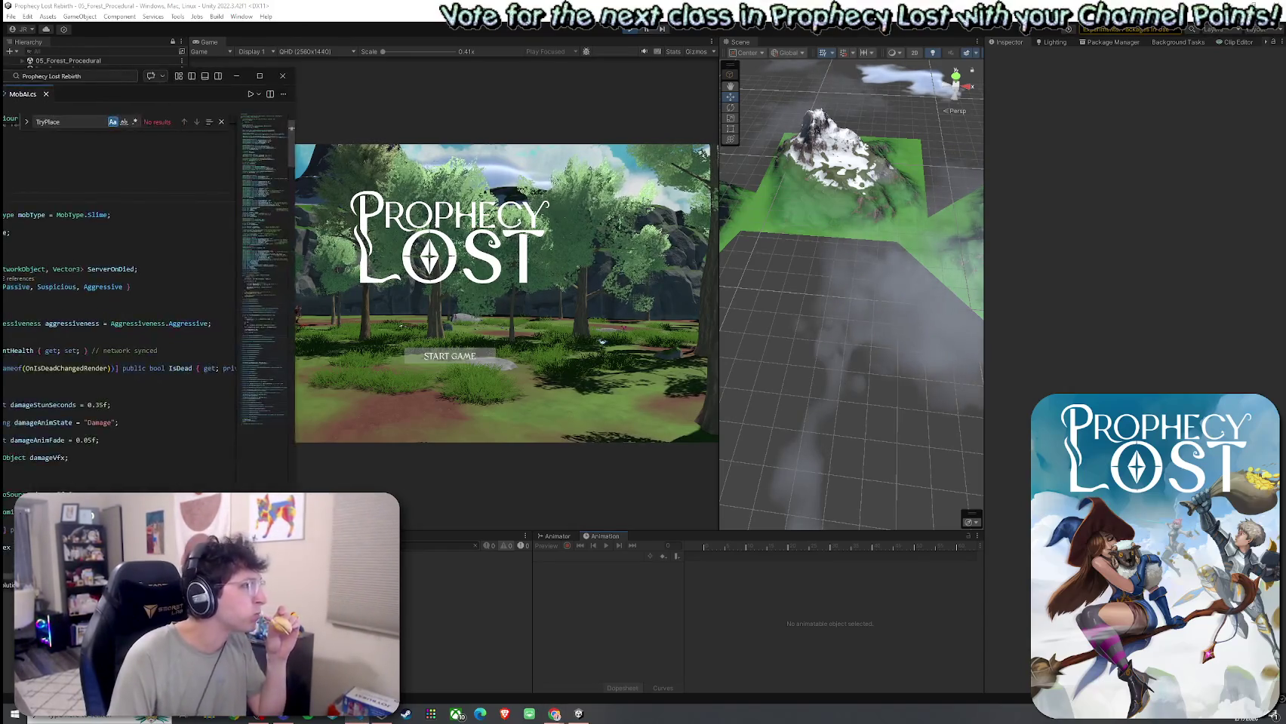
Step: Dock the code editor on the left half beside Unity and scroll down through MobAI.cs
left_click_drag(4, 95, 4, 120)
mouse_move(313, 112)
left_mouse_down()
mouse_move(370, 132)
mouse_move(373, 151)
mouse_move(120, 204)
mouse_move(144, 239)
mouse_move(2, 249)
left_mouse_up()
left_click(967, 340)
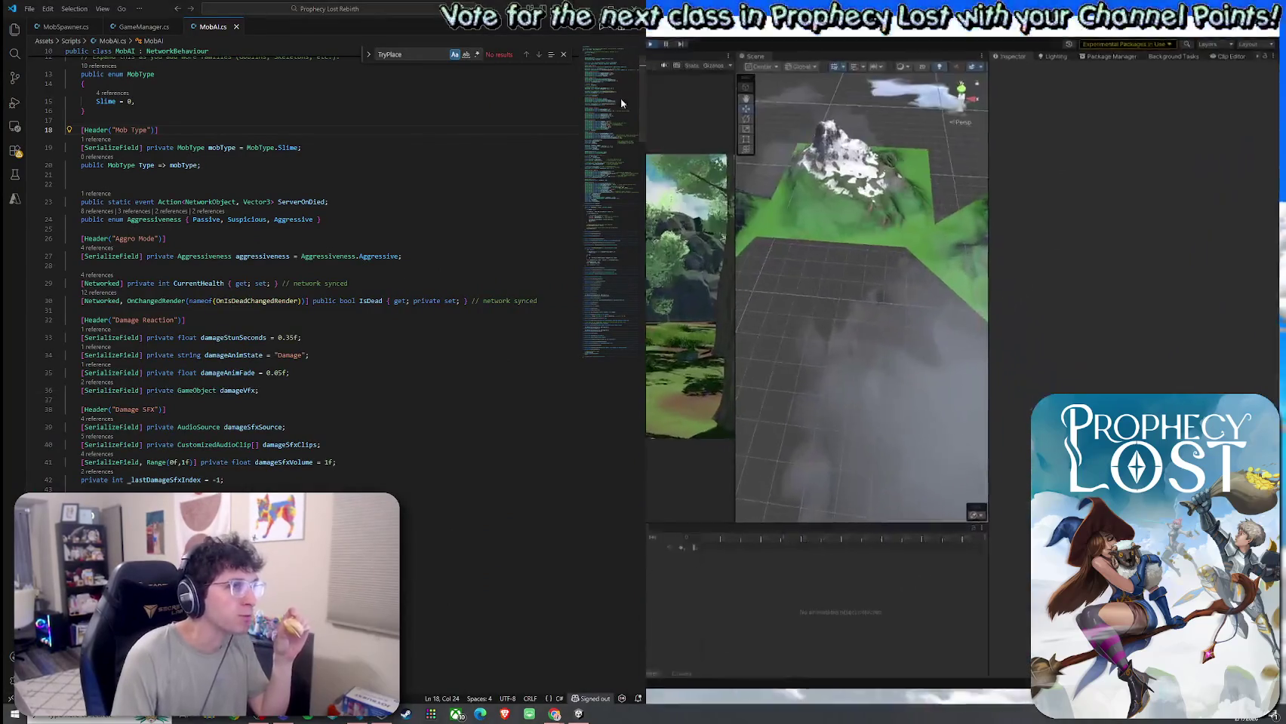
scroll(139, 287, "down", 2)
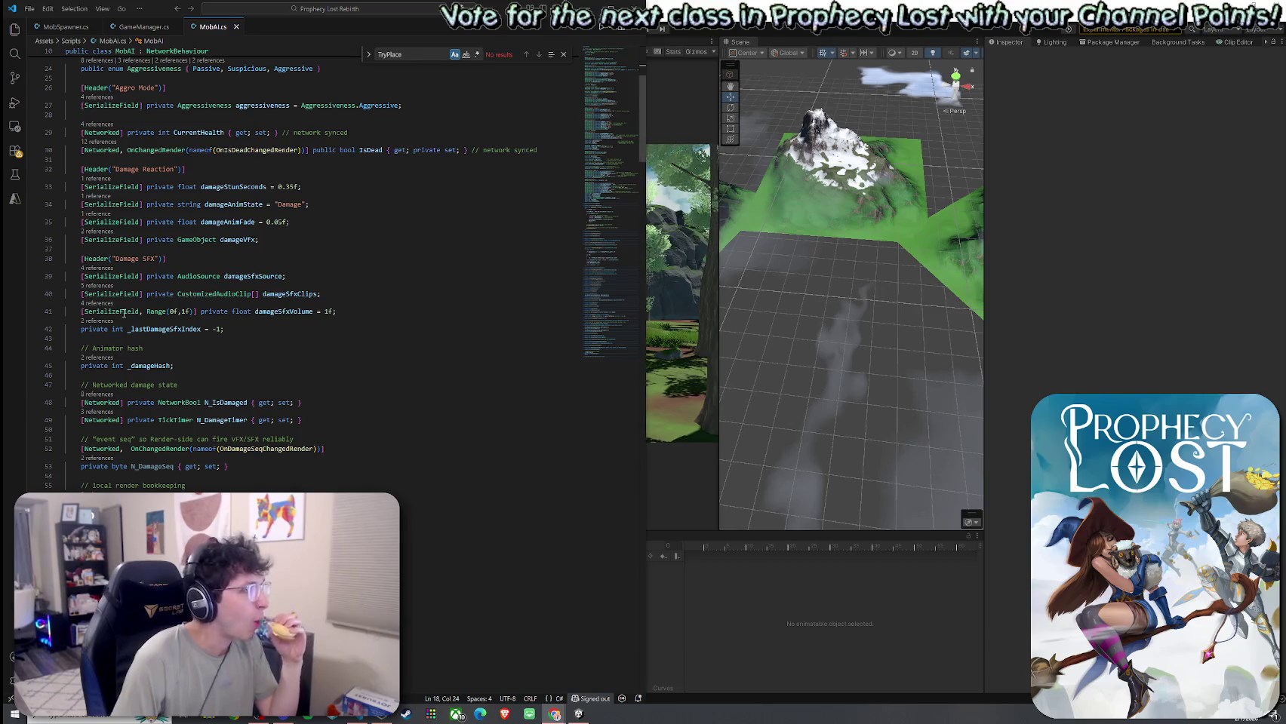
scroll(215, 320, "down", 5)
scroll(215, 320, "down", 6)
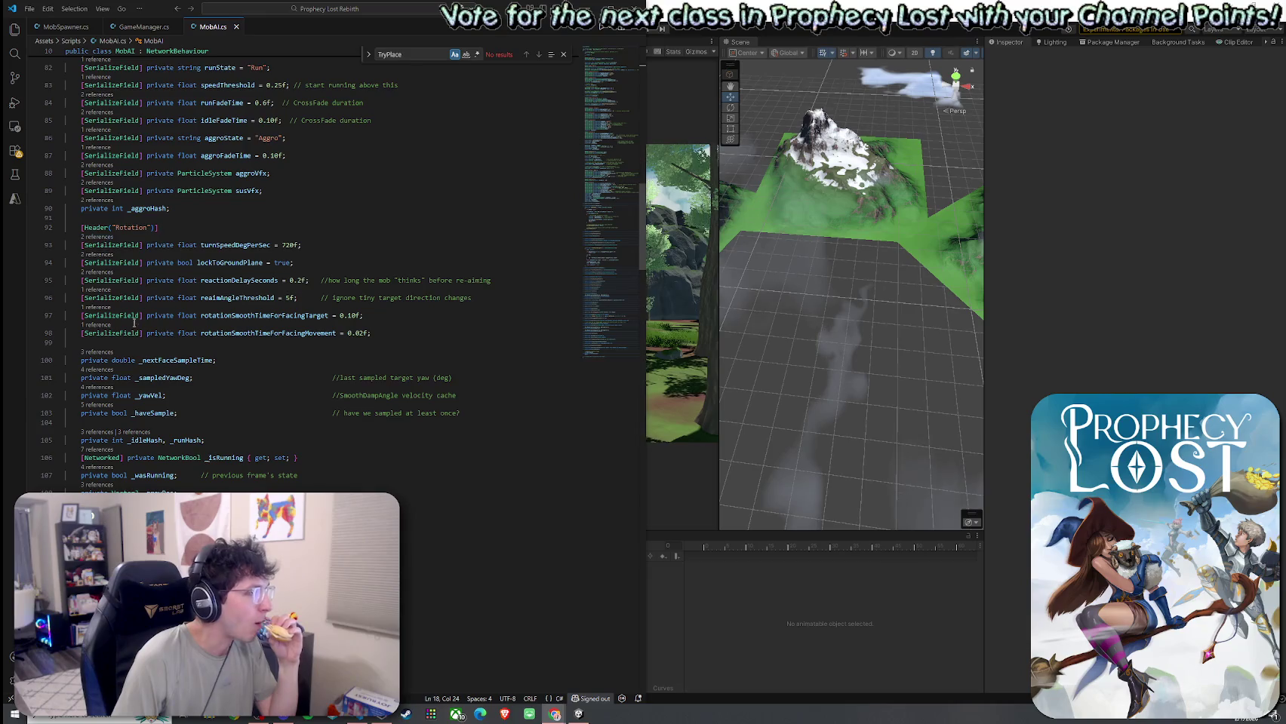
scroll(116, 356, "down", 8)
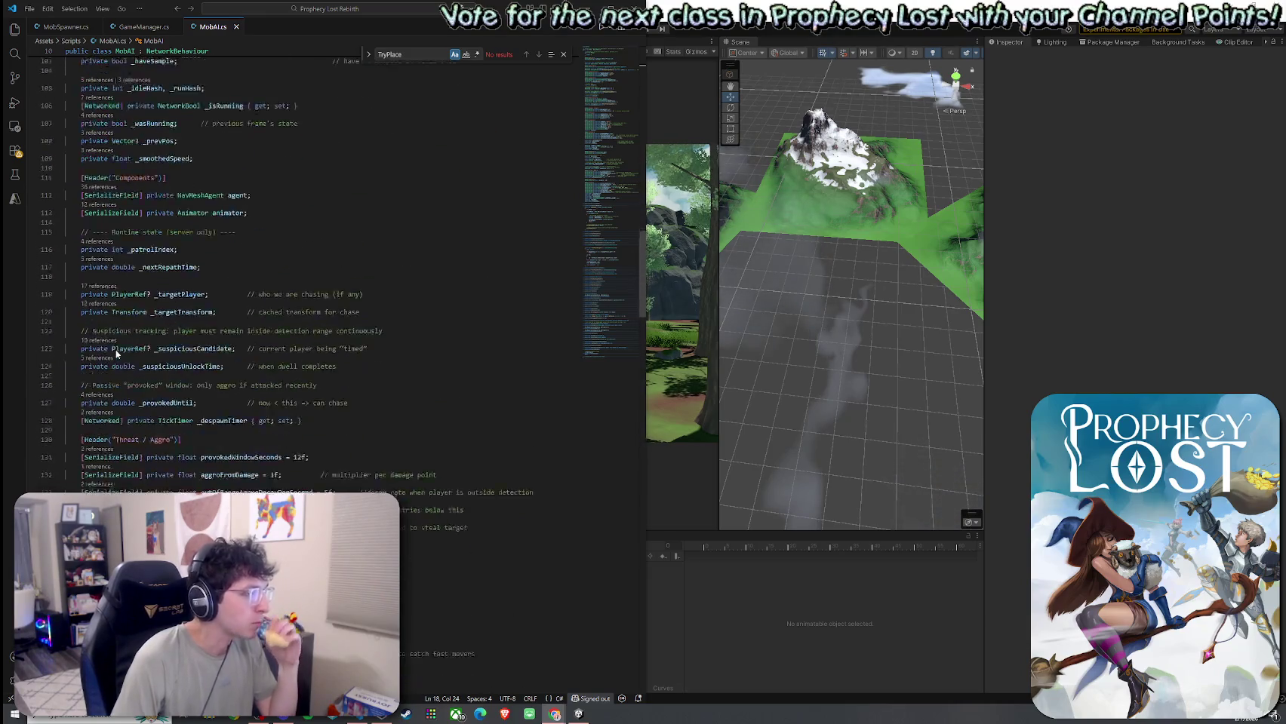
scroll(116, 353, "down", 5)
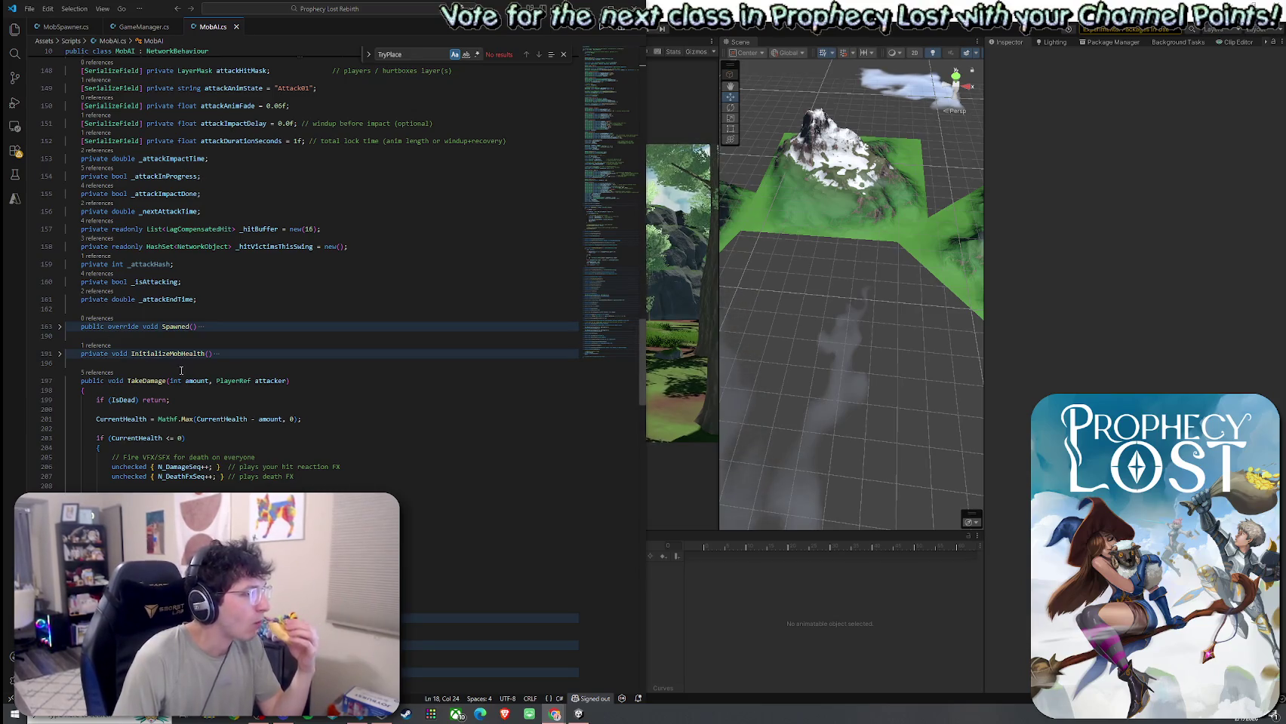
Step: Find the EnsureOnNavMesh method and paste the TryPlaceOnNavMesh helper on the line after it
left_click(146, 381)
scroll(223, 420, "down", 5)
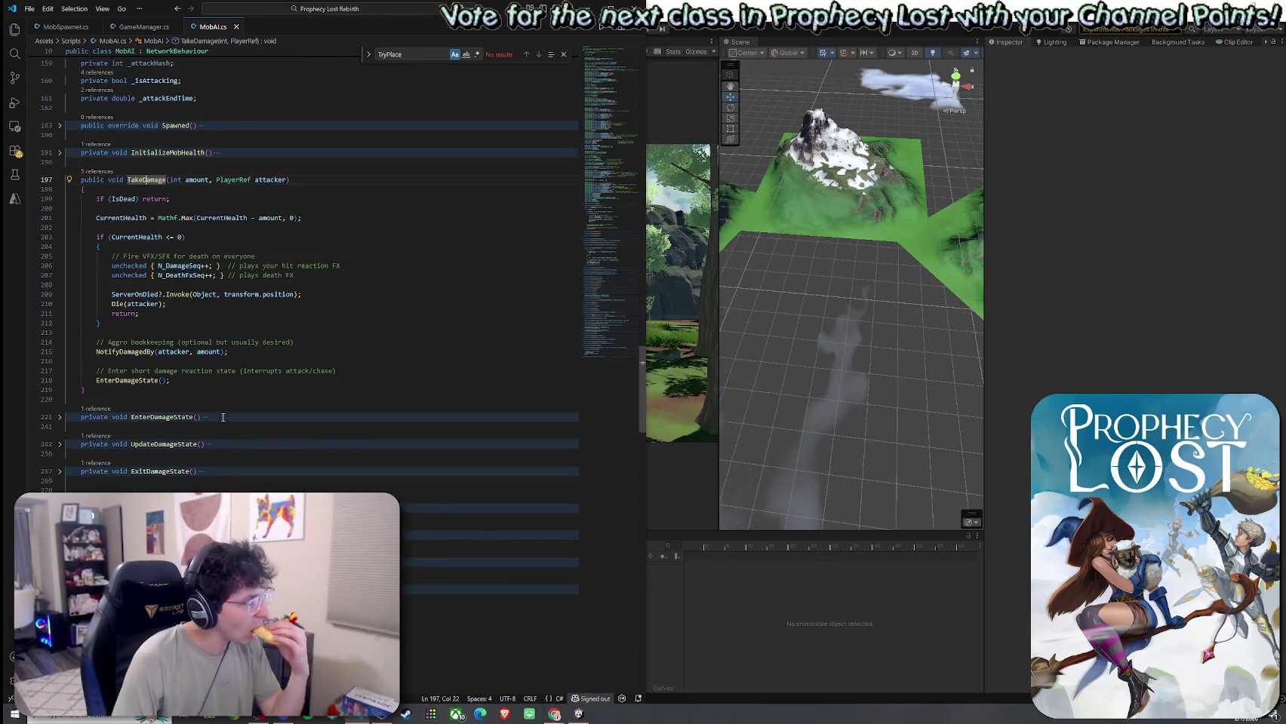
scroll(221, 416, "down", 5)
left_click(87, 383)
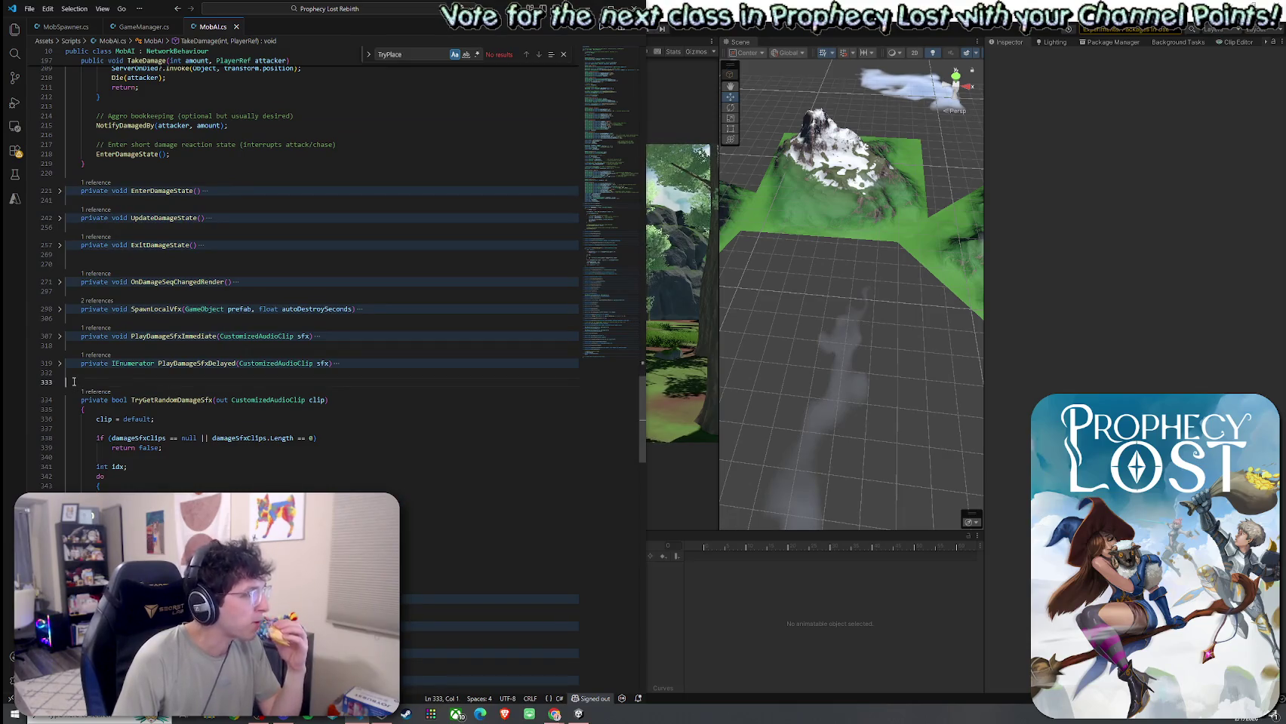
scroll(148, 409, "down", 5)
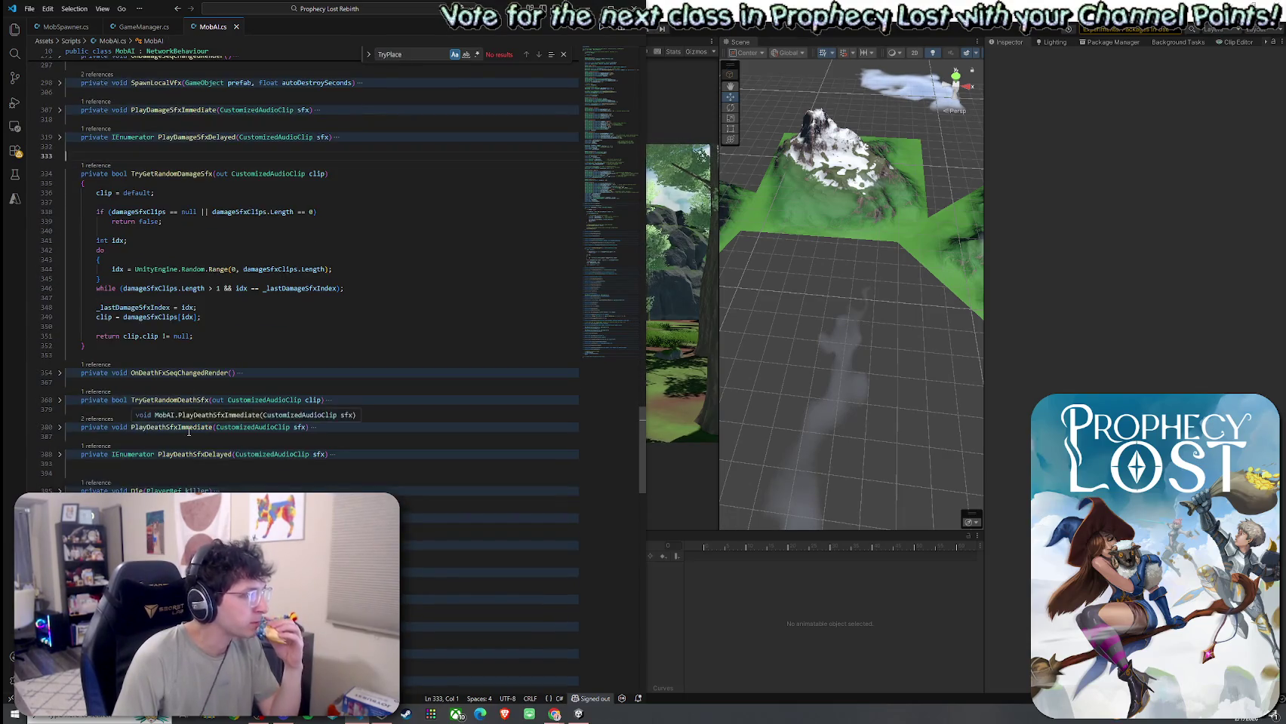
scroll(186, 434, "down", 5)
scroll(189, 431, "down", 5)
scroll(189, 430, "down", 5)
scroll(189, 431, "down", 5)
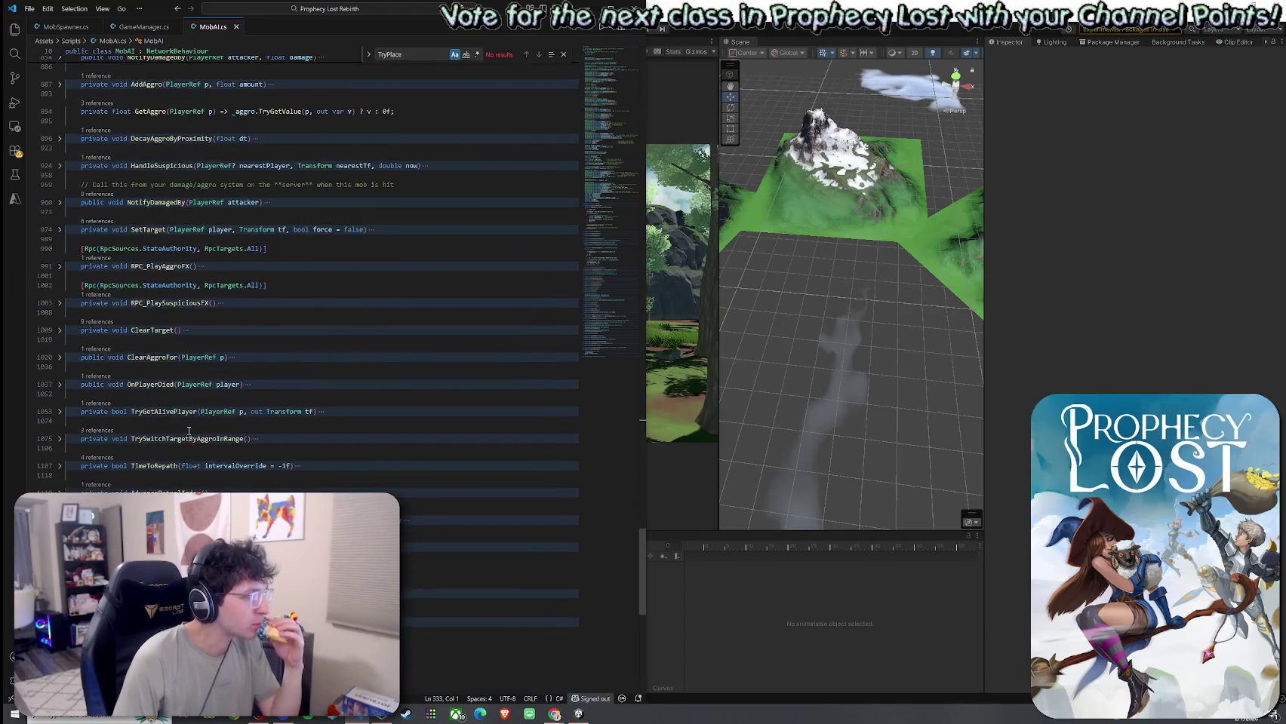
left_click(189, 520)
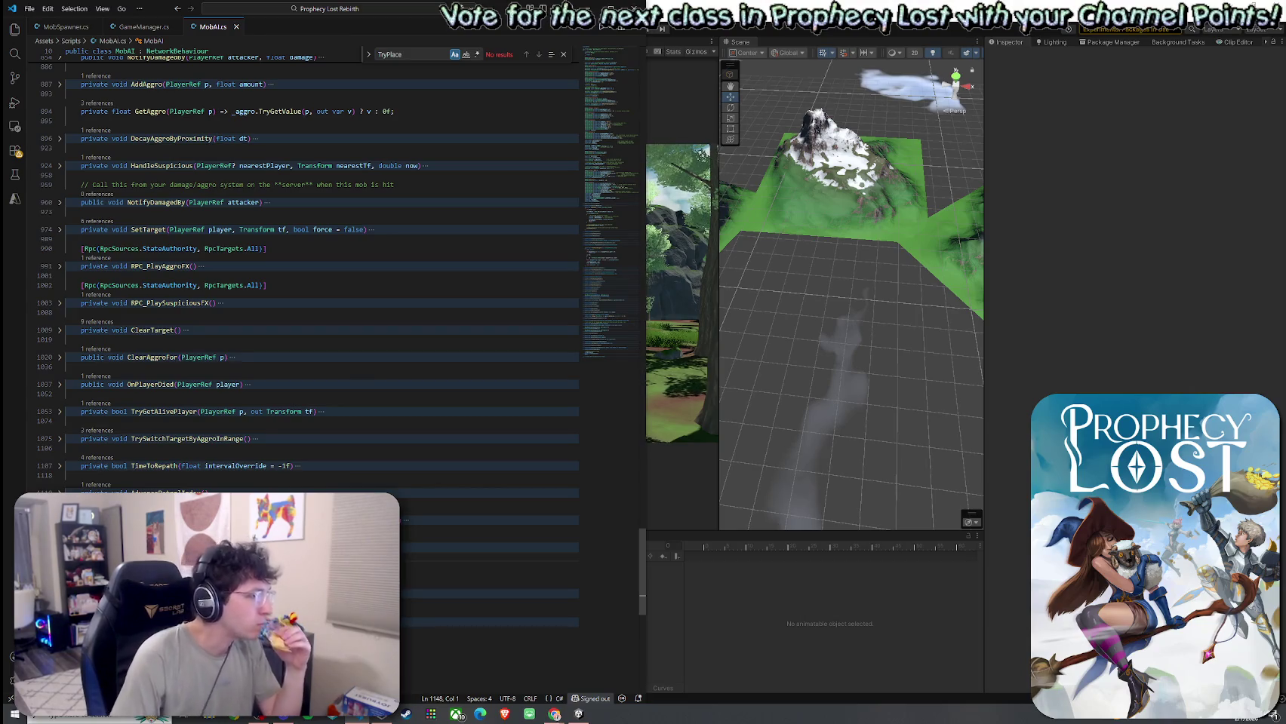
scroll(302, 264, "down", 2)
left_click(87, 535)
left_click(137, 526)
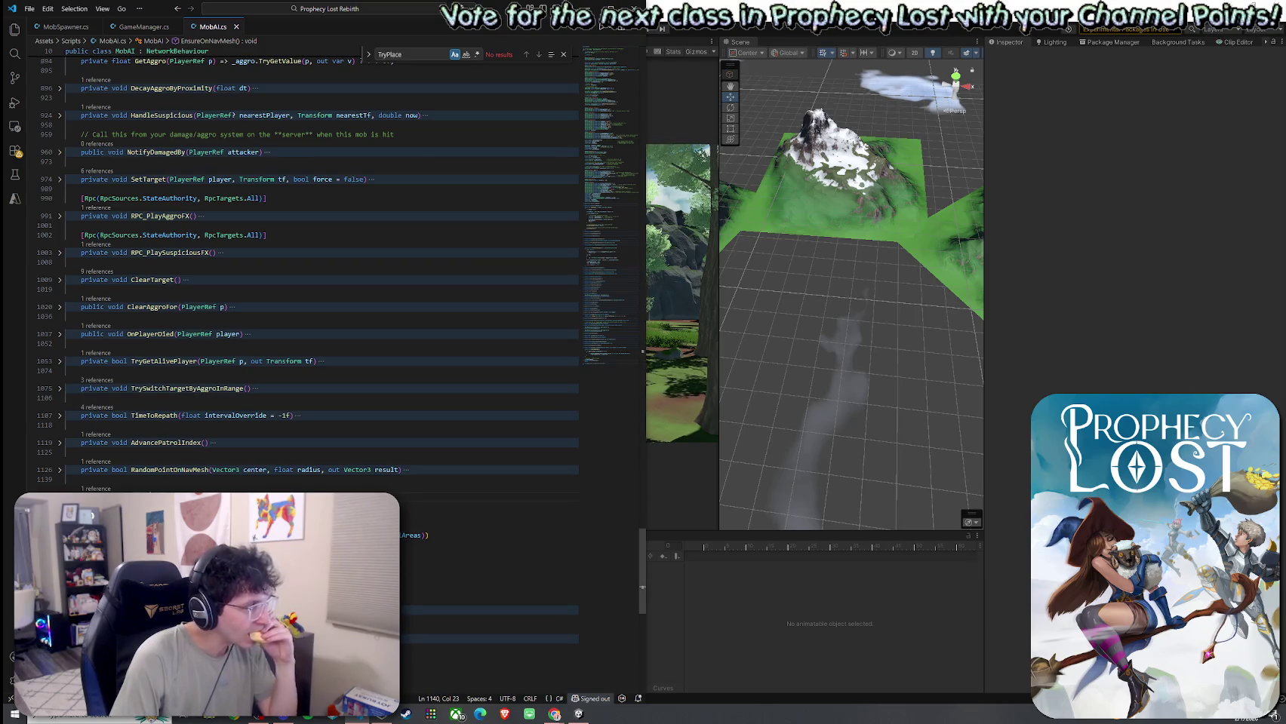
left_click(87, 556)
key("ctrl+v")
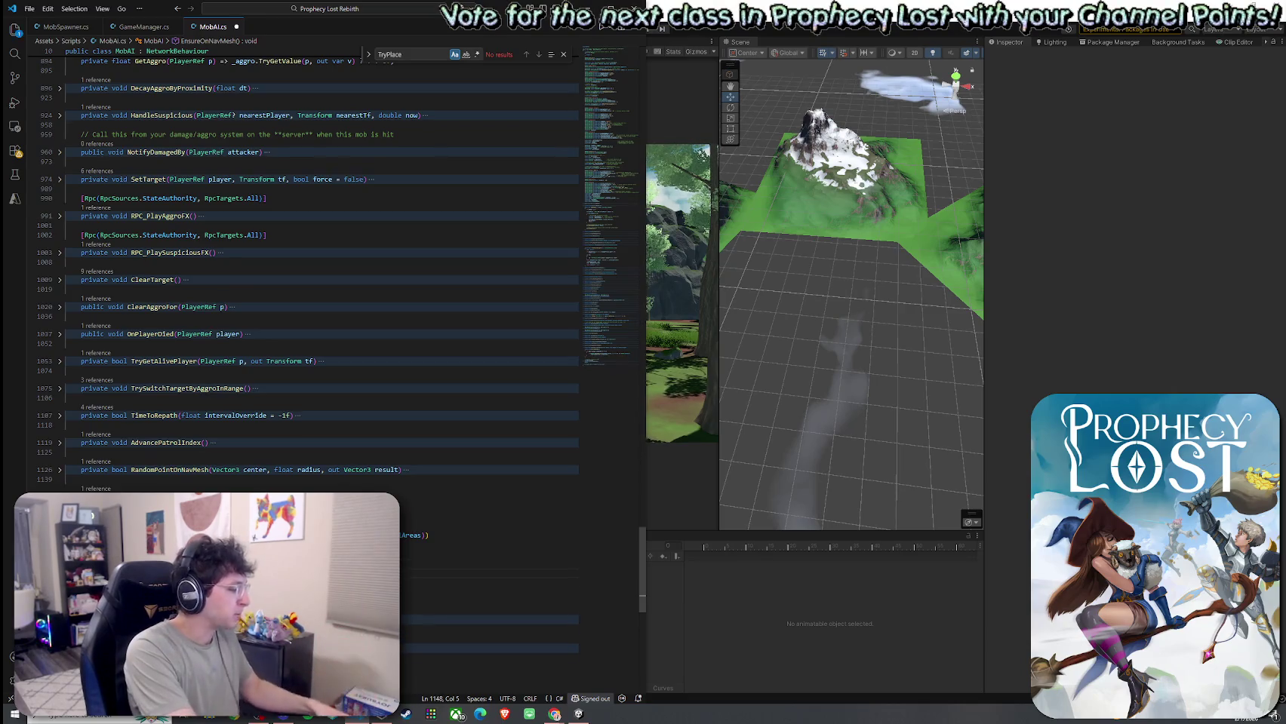
Step: Delete the extra blank line after EnsureOnNavMesh and check where the new helper ends
left_click(68, 516)
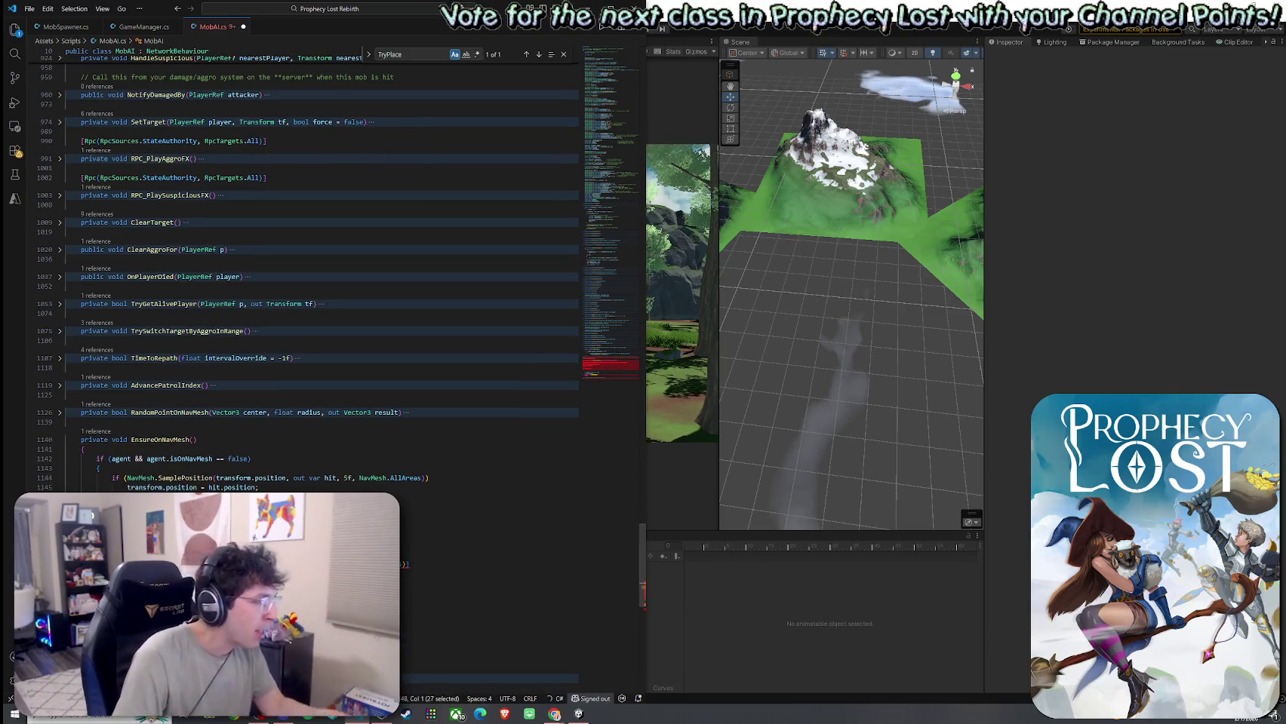
key("Delete")
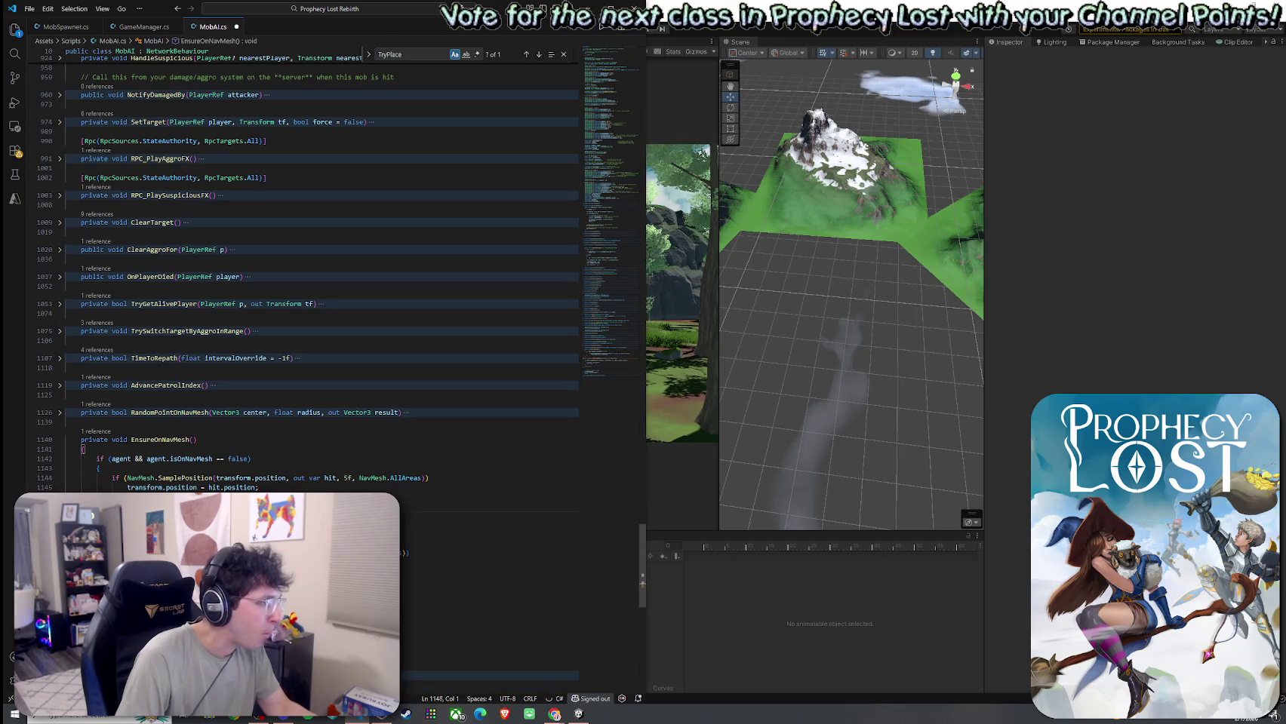
left_click(101, 535)
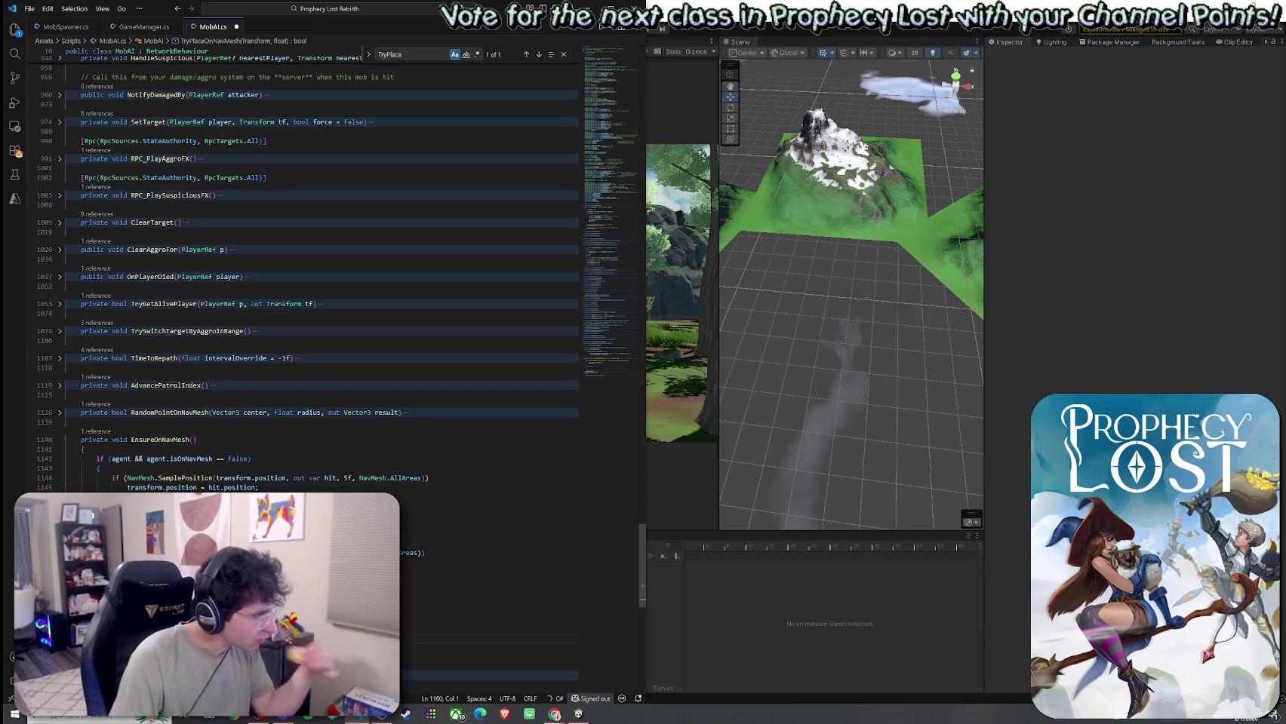
left_click(75, 667)
scroll(191, 424, "down", 3)
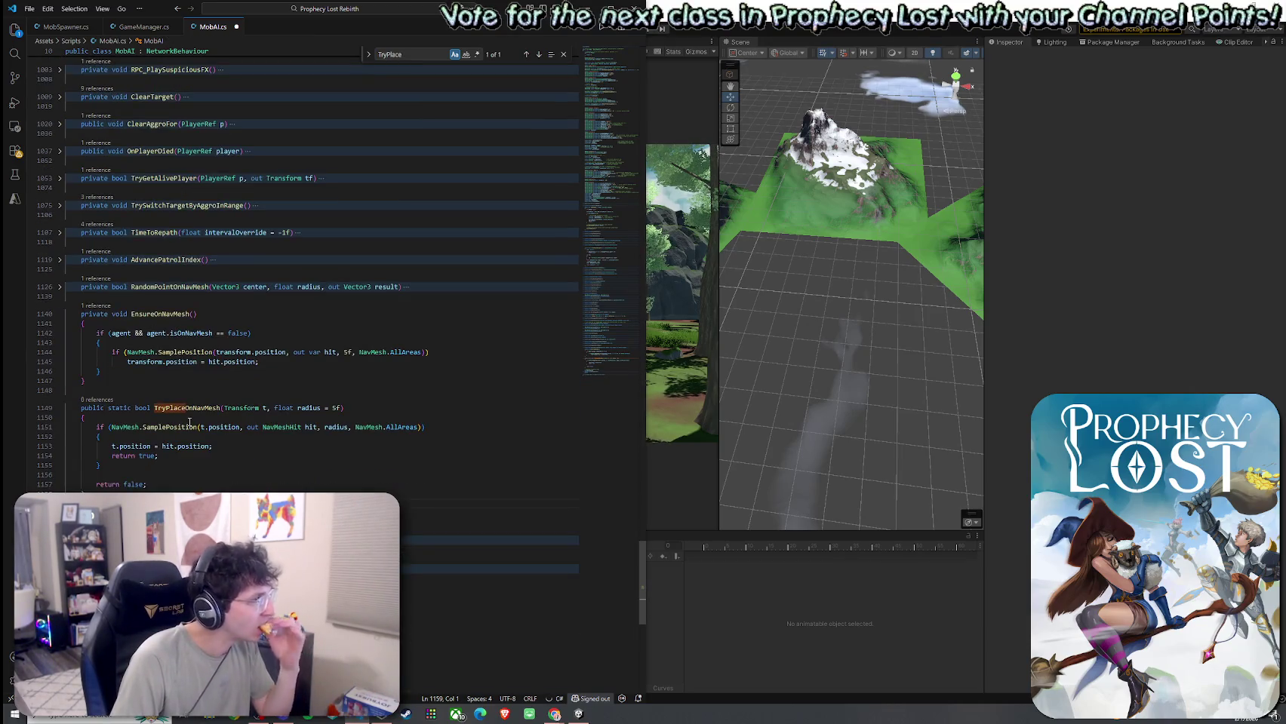
Step: Compare TryPlaceOnNavMesh with EnsureOnNavMesh's SamplePosition logic, then save MobAI.cs
left_click(185, 351)
left_click(220, 428)
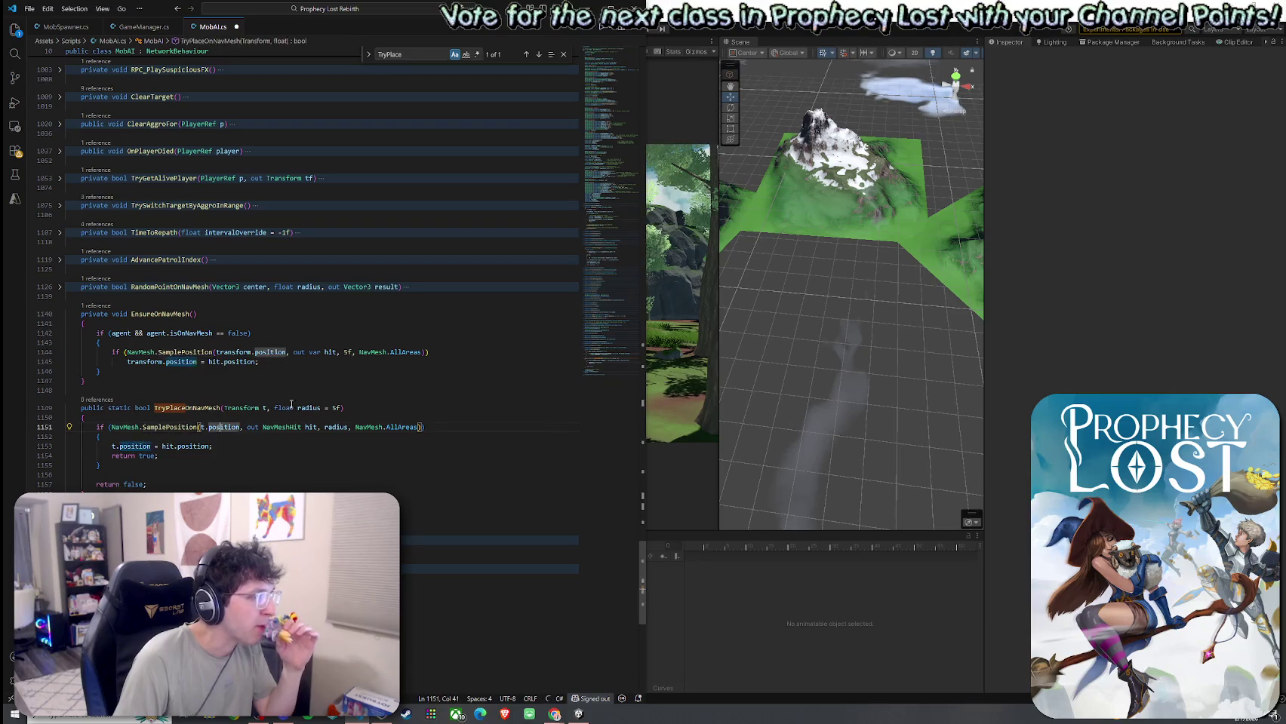
left_click(166, 362)
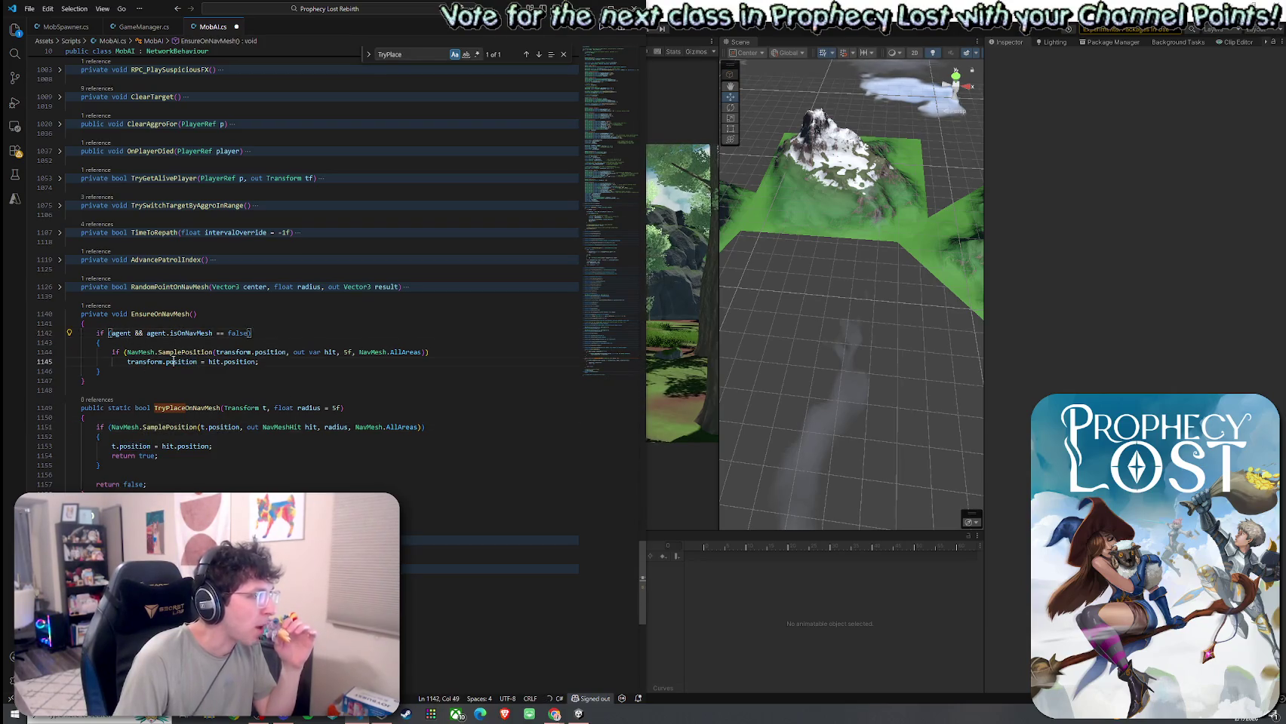
left_click(174, 408)
left_click(125, 427)
left_click(132, 456)
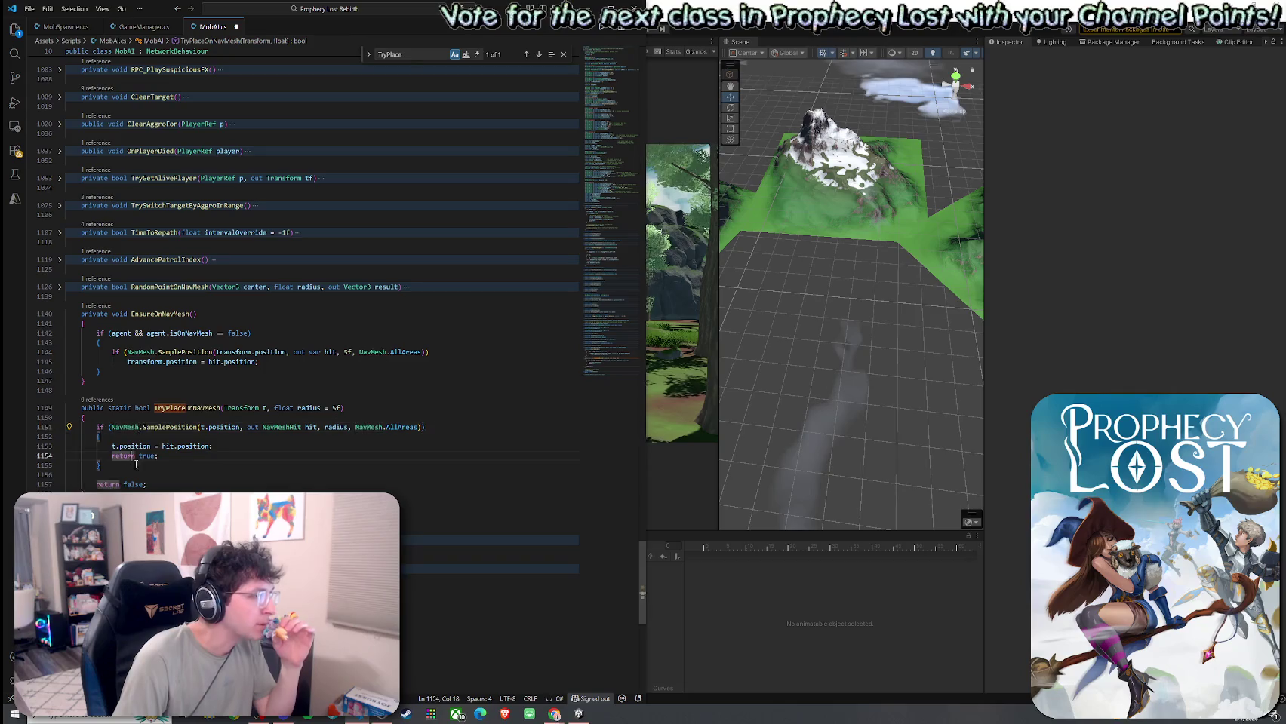
left_click(168, 409)
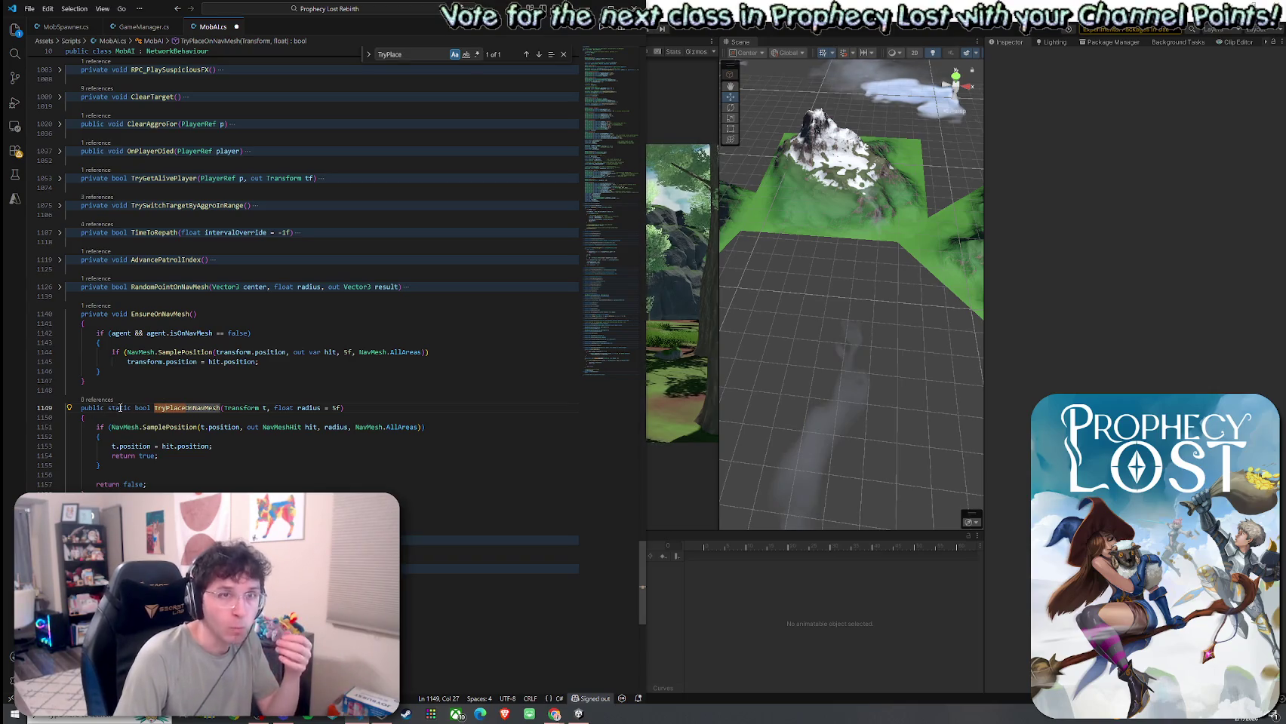
left_click(29, 9)
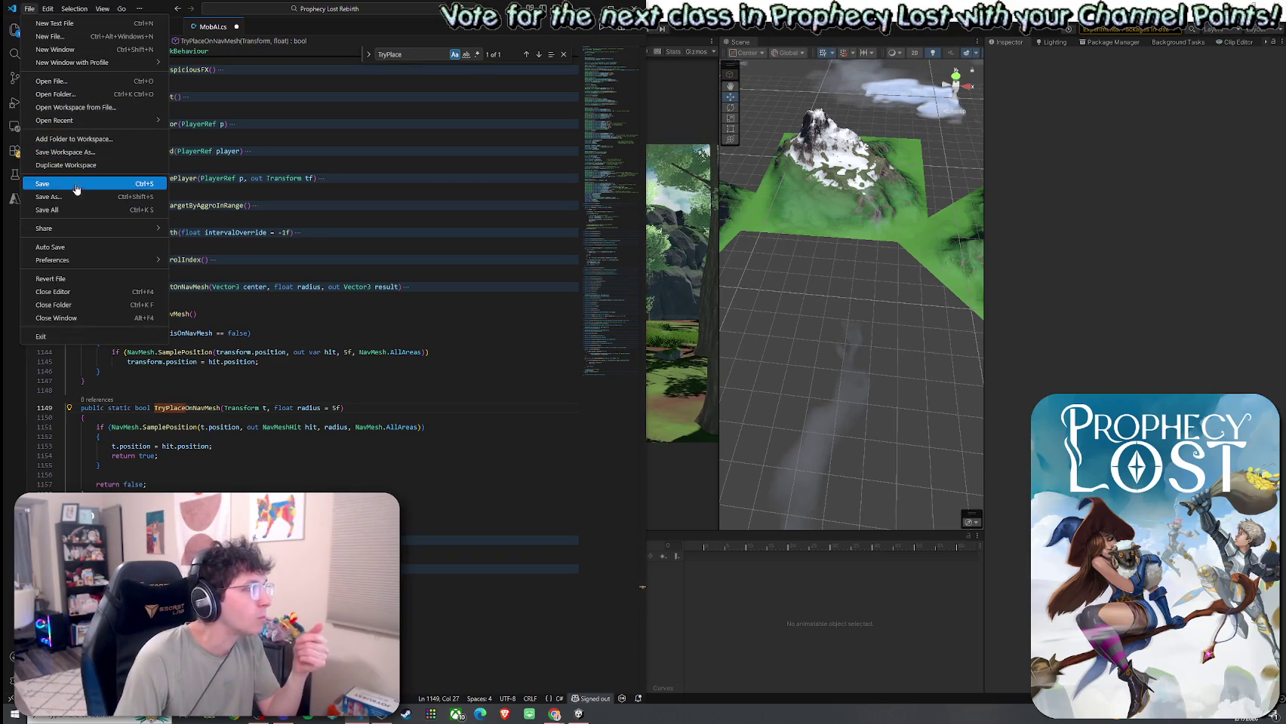
left_click(80, 210)
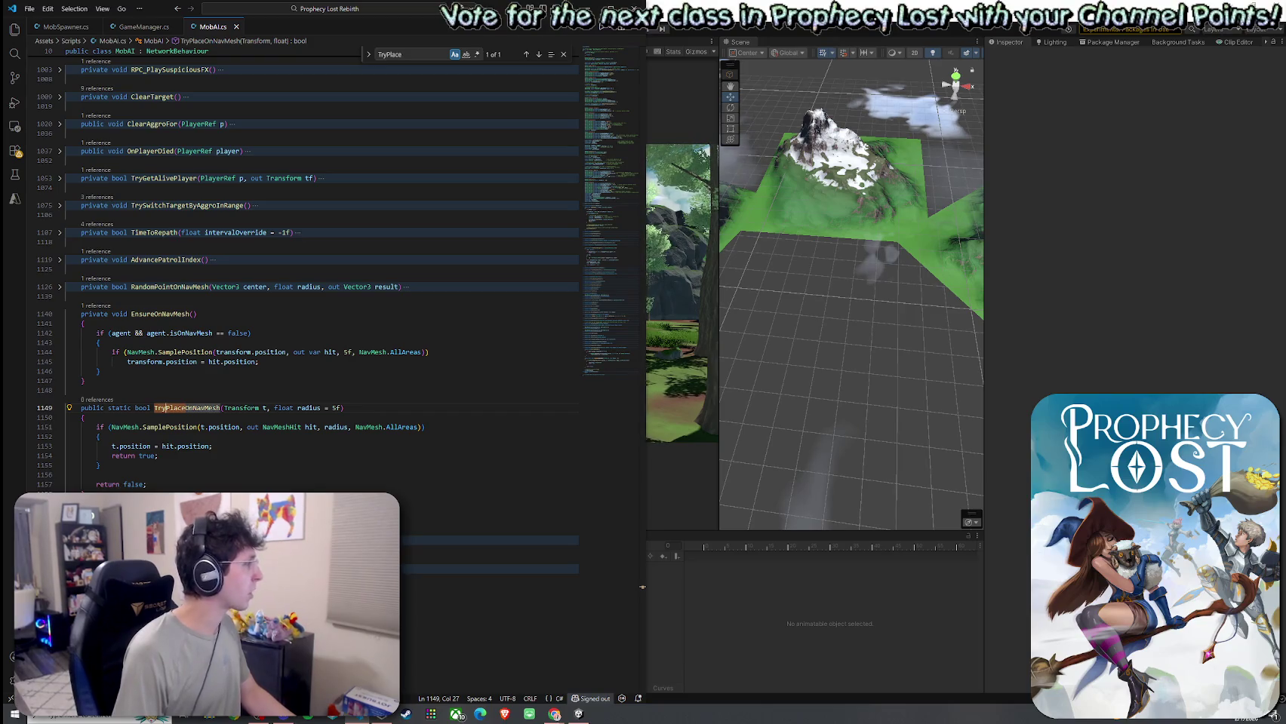
key("alt+Tab")
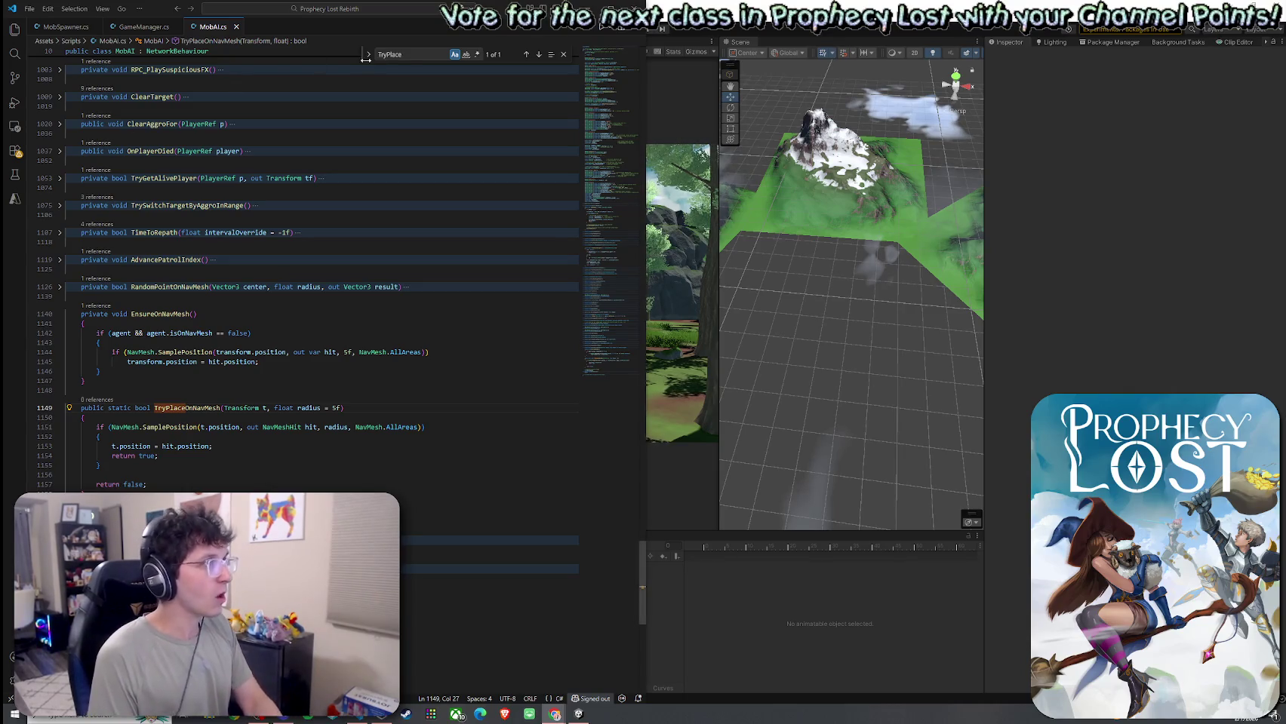
key("alt+Tab")
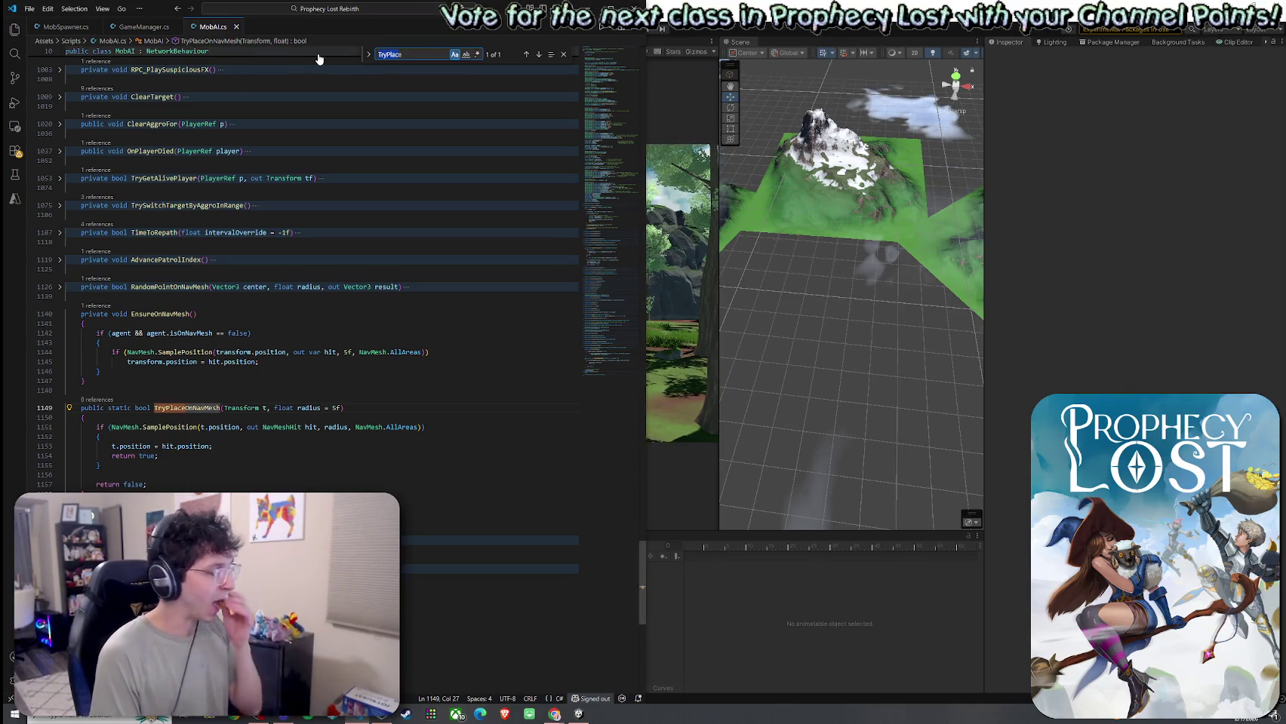
type("agee")
key("BackSpace")
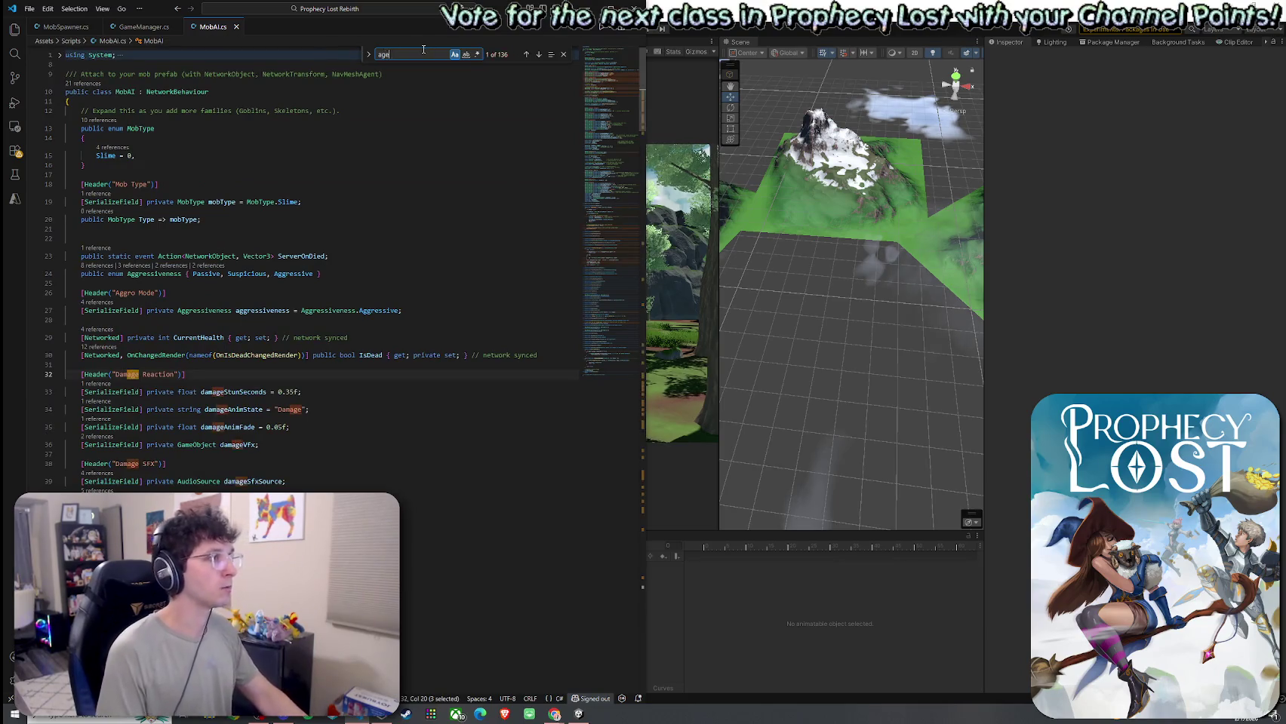
type("nt")
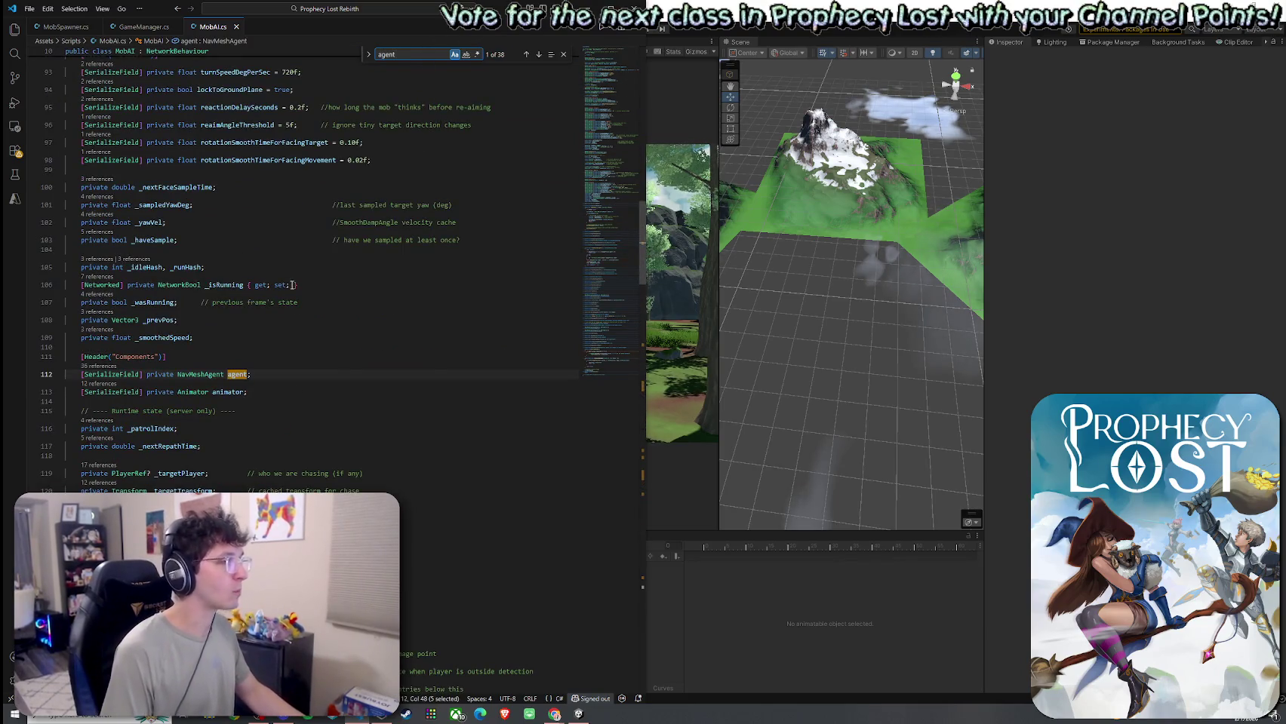
scroll(219, 377, "down", 1)
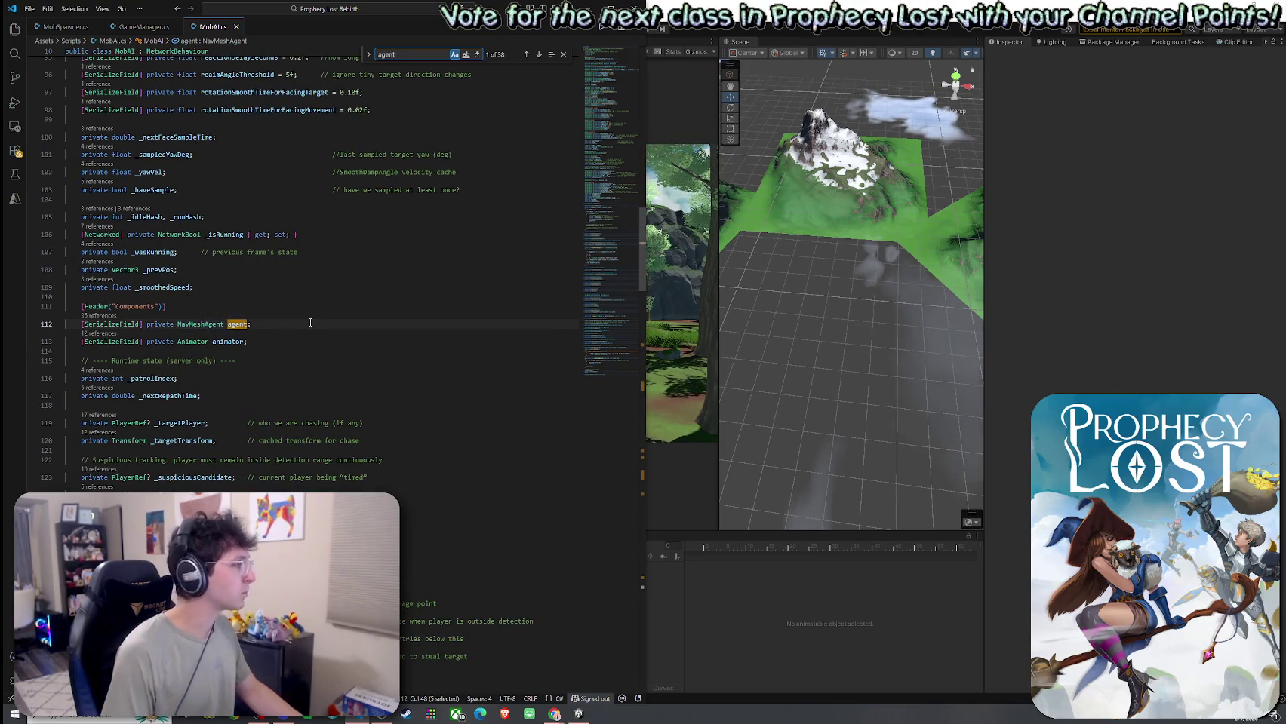
key("ctrl+f")
type("Spawned")
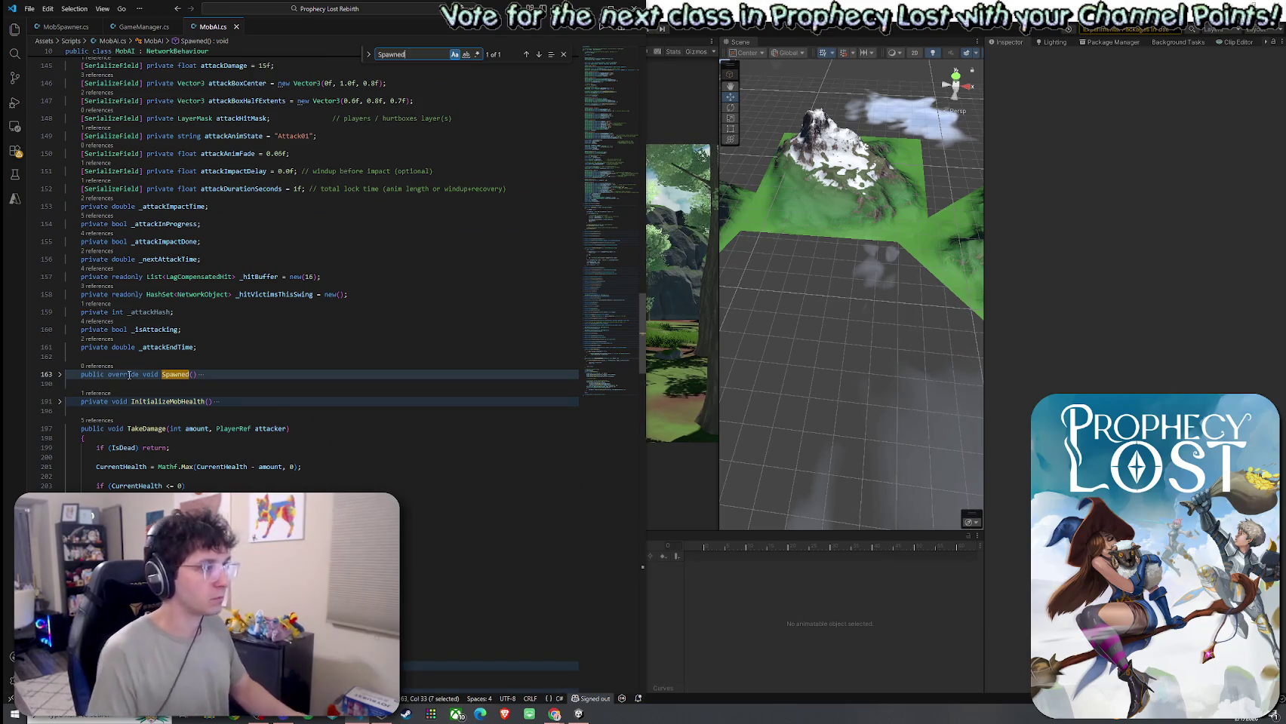
left_click(60, 375)
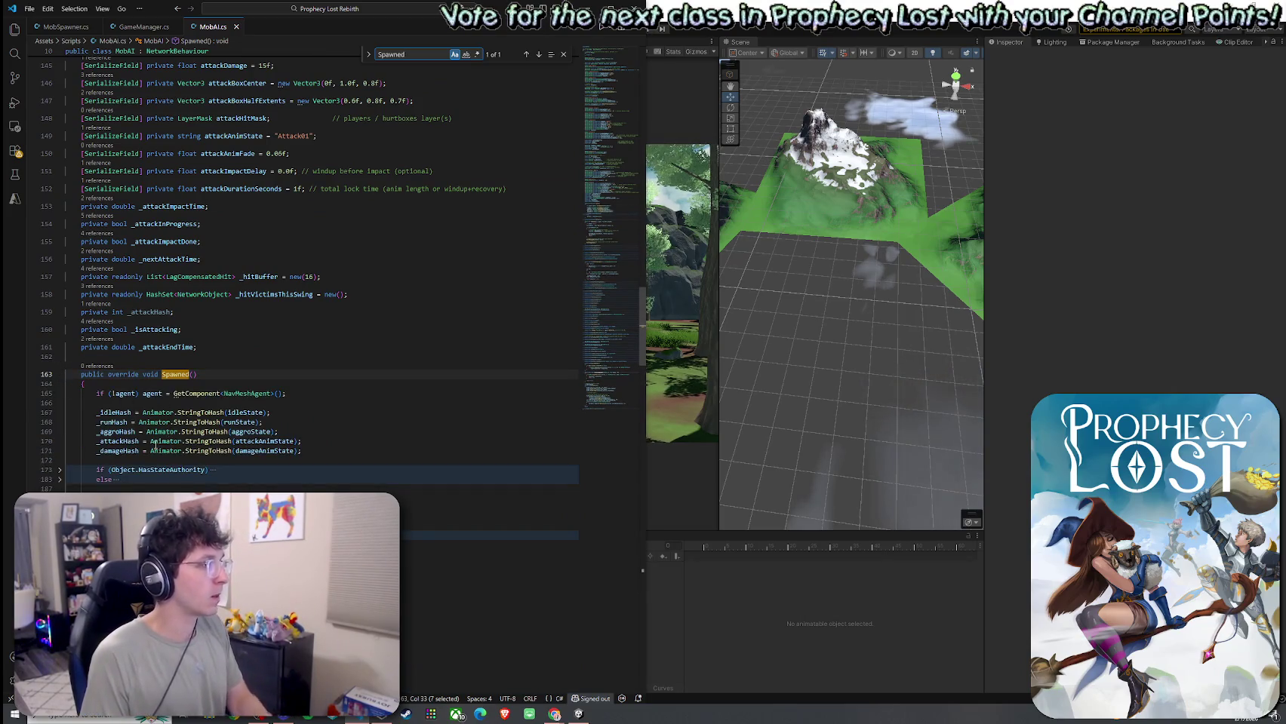
left_click(60, 470)
scroll(110, 460, "down", 2)
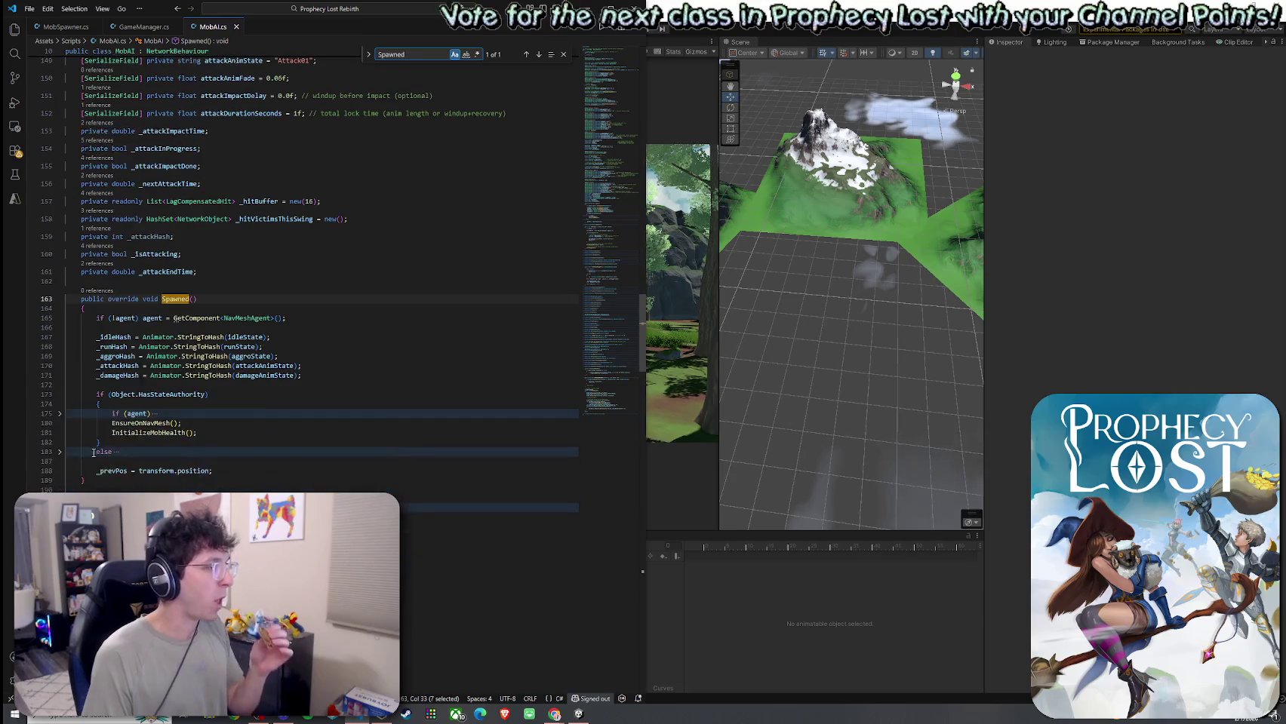
left_click(60, 413)
left_click(60, 490)
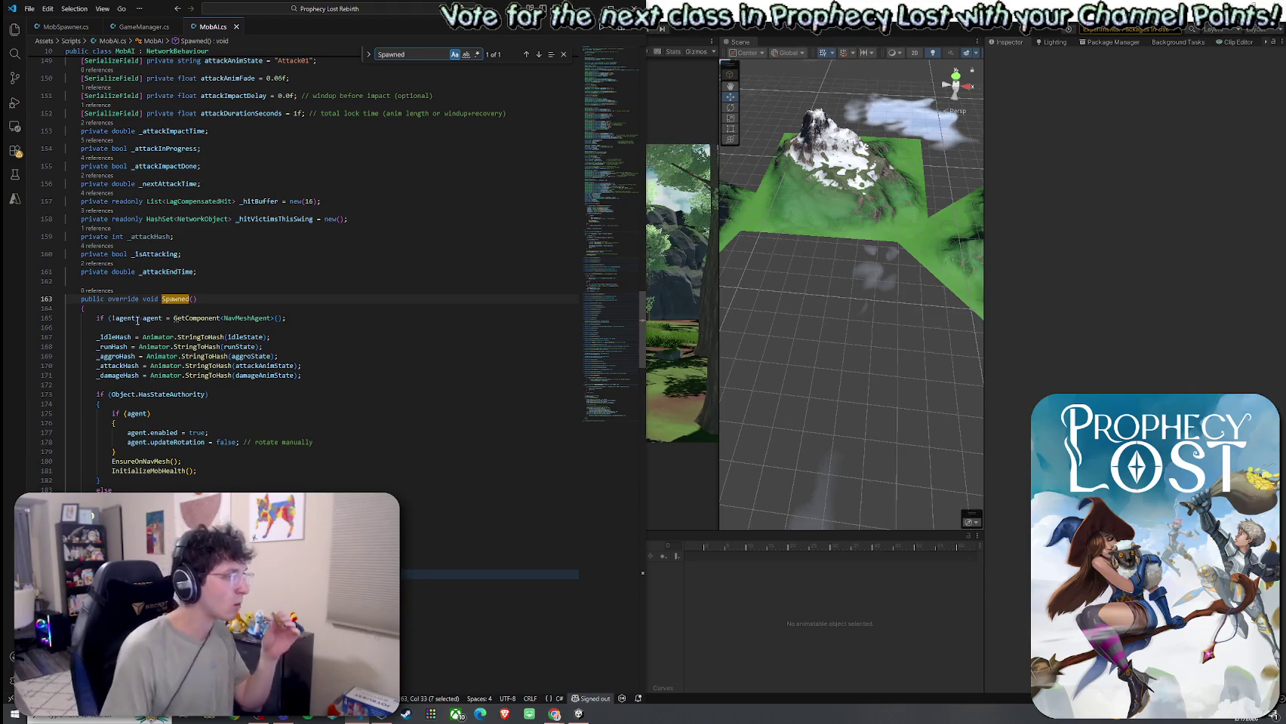
scroll(126, 379, "down", 1)
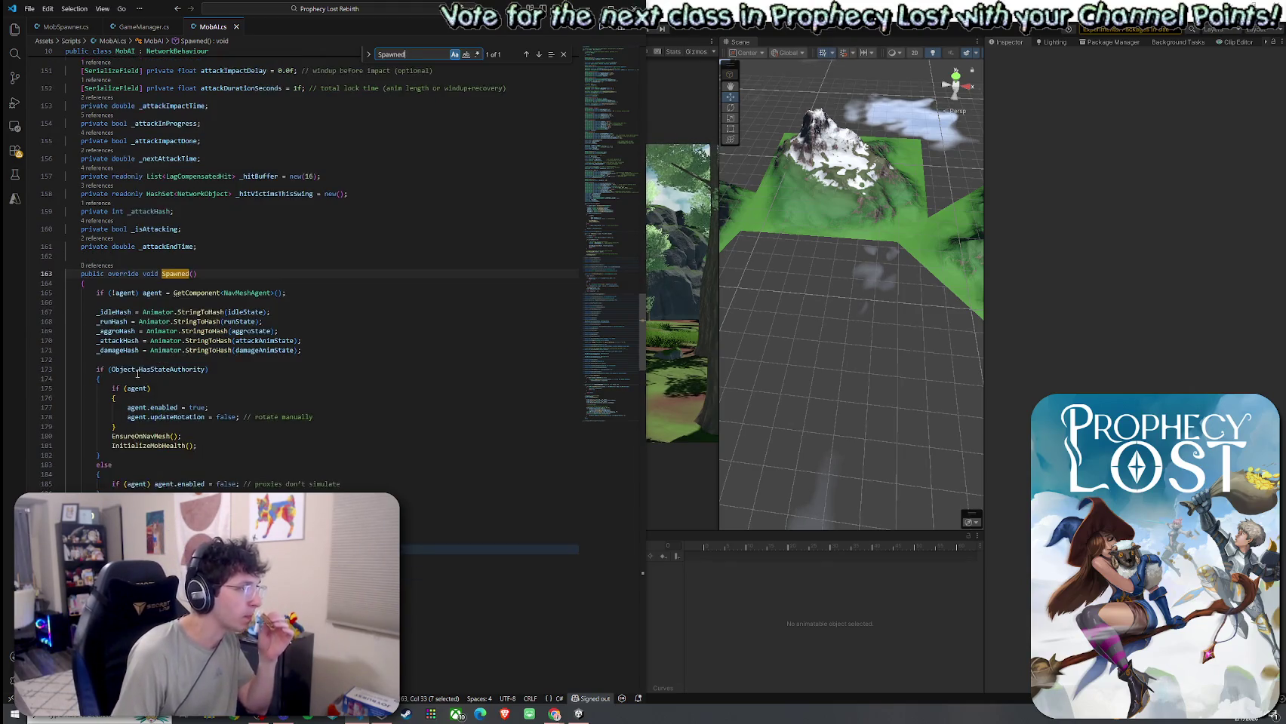
left_click(139, 408)
scroll(195, 411, "down", 1)
key("Down")
key("Down")
key("Down")
left_click(204, 397)
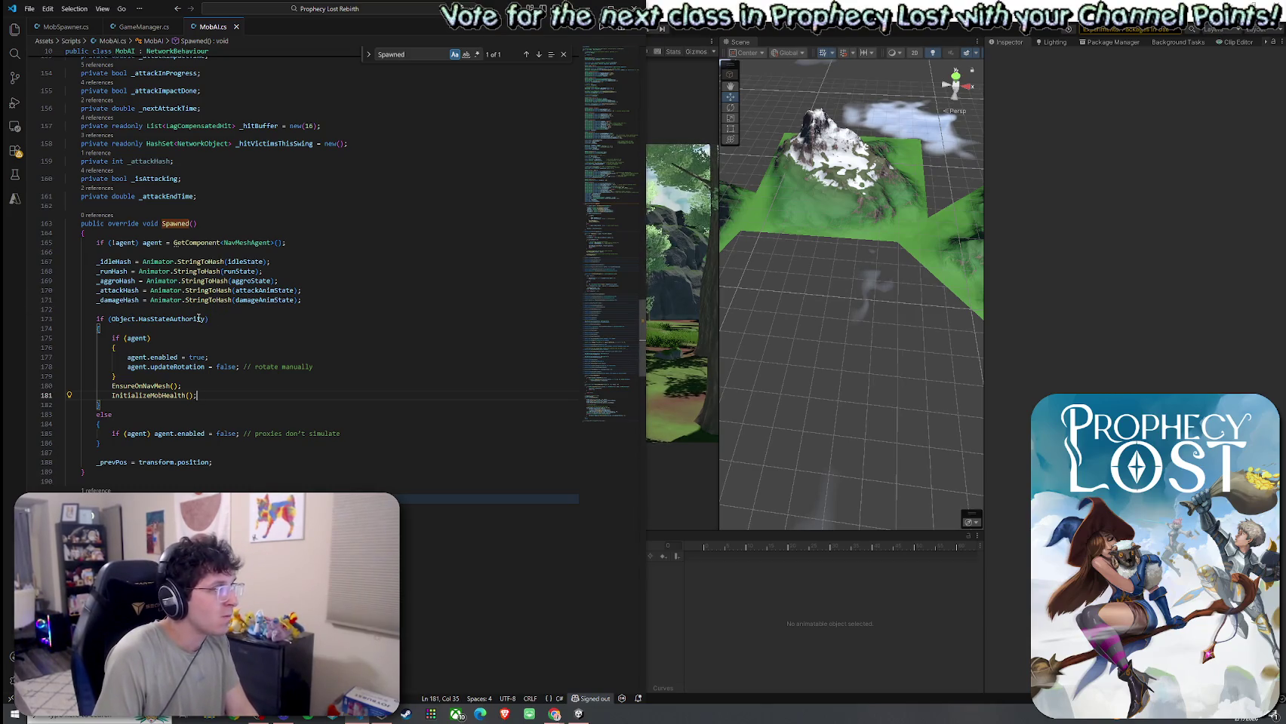
mouse_move(201, 315)
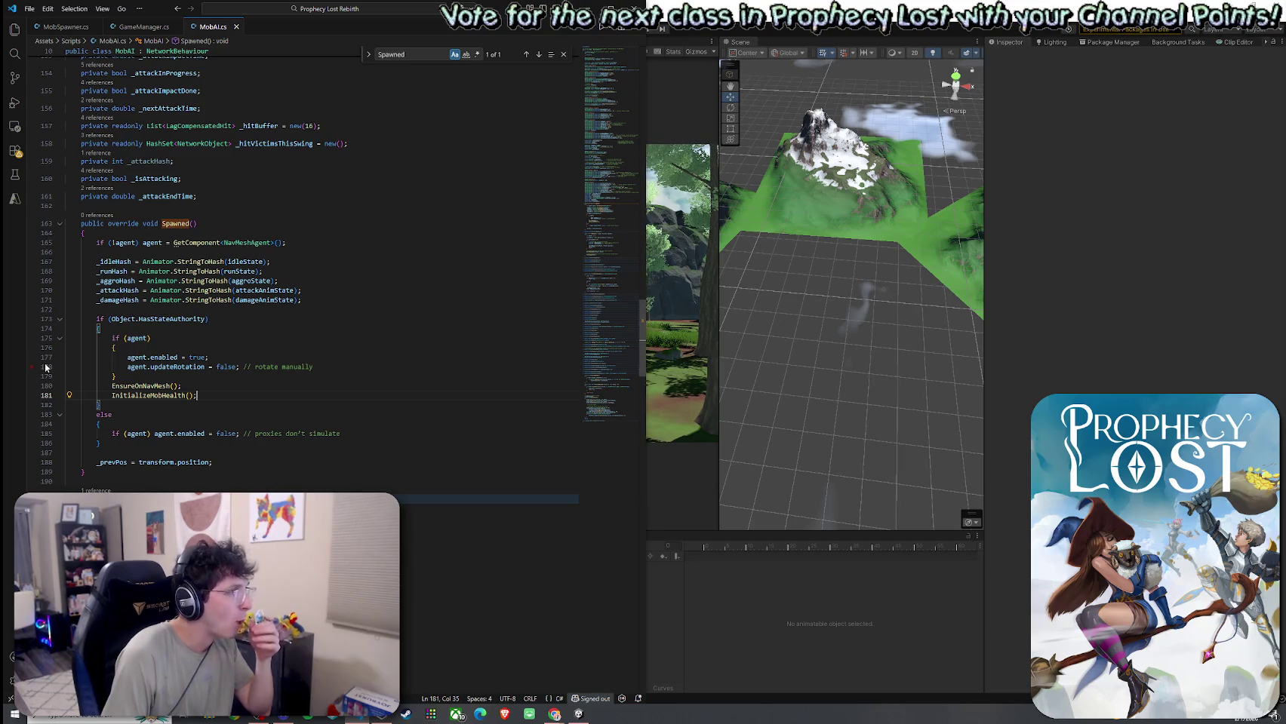
mouse_move(157, 320)
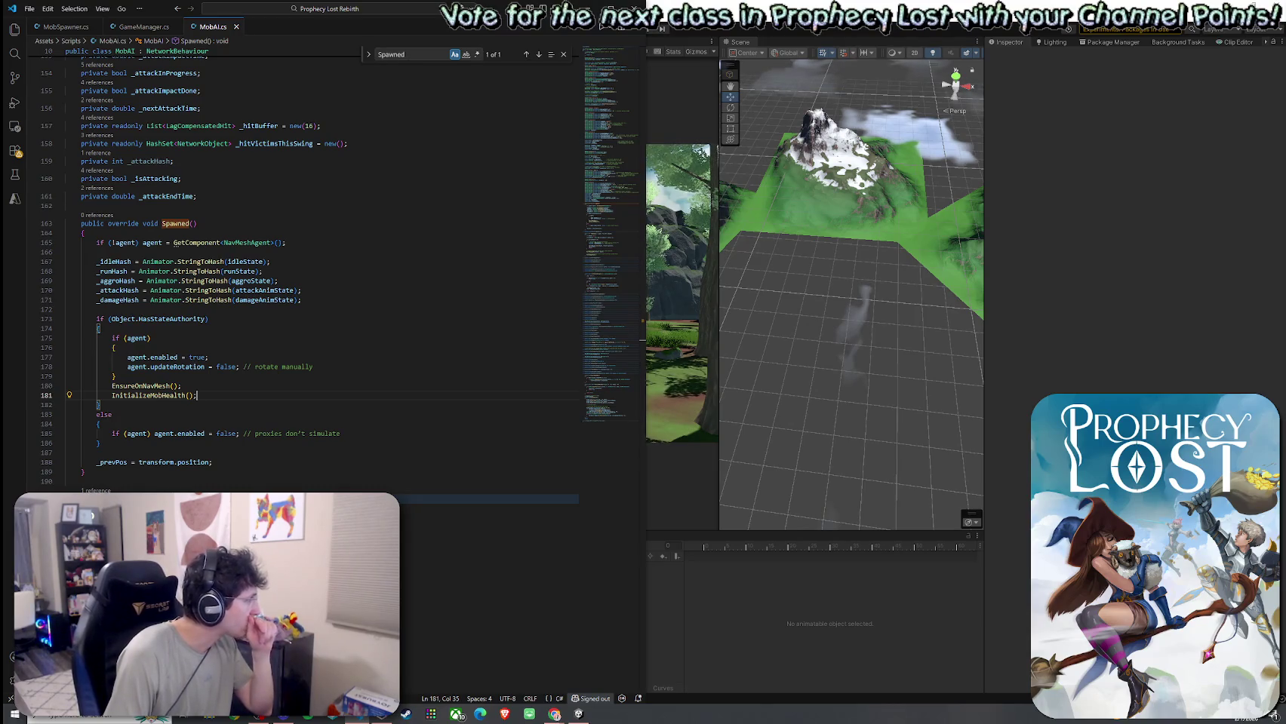
key("alt+Tab")
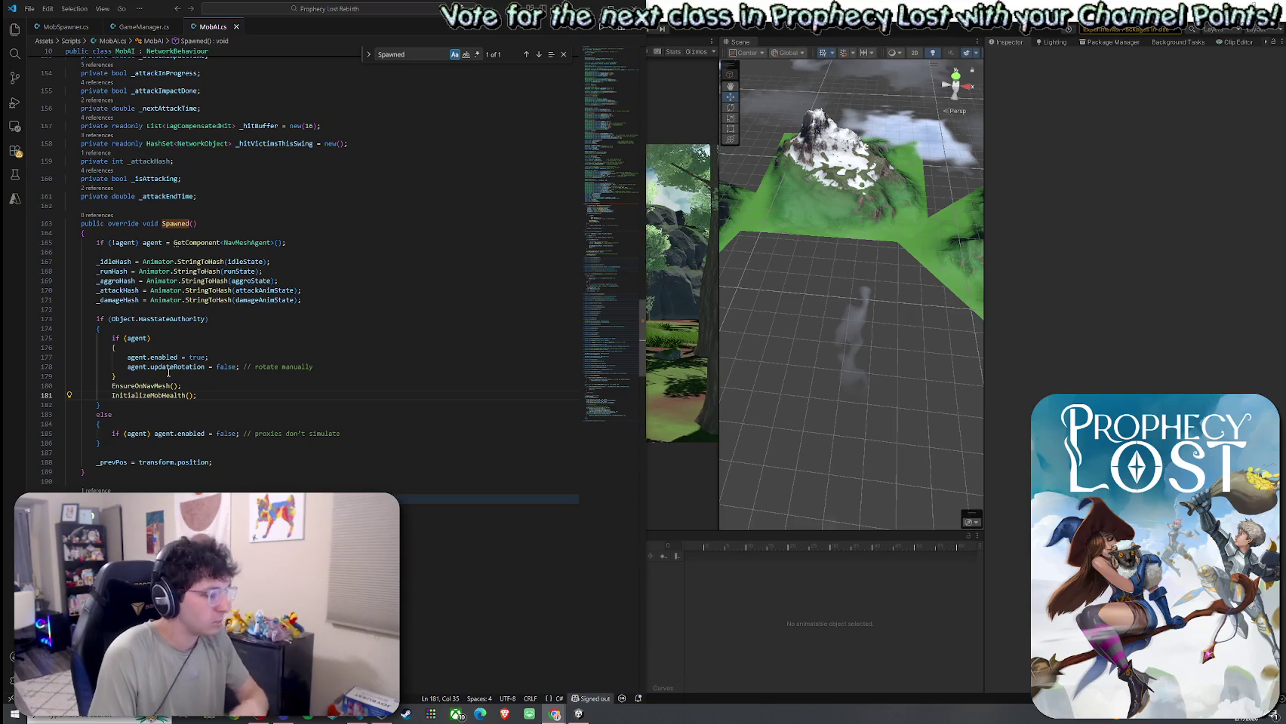
mouse_move(169, 371)
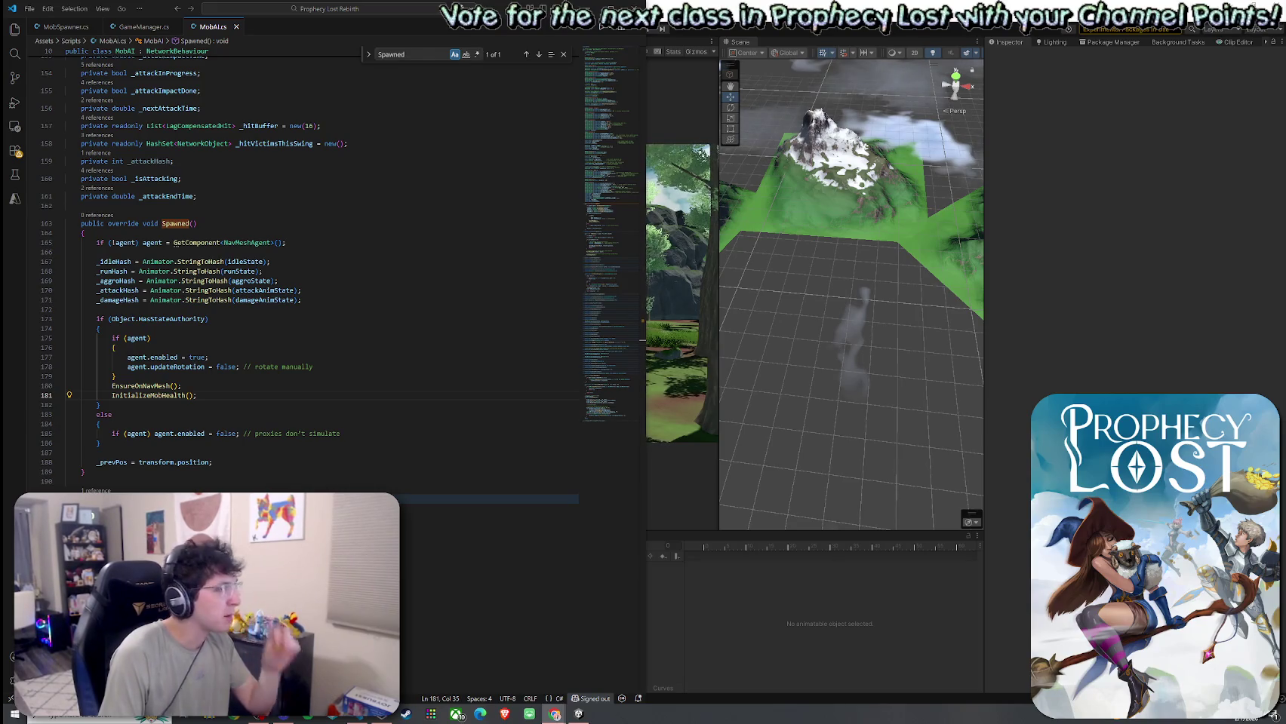
left_click(200, 233)
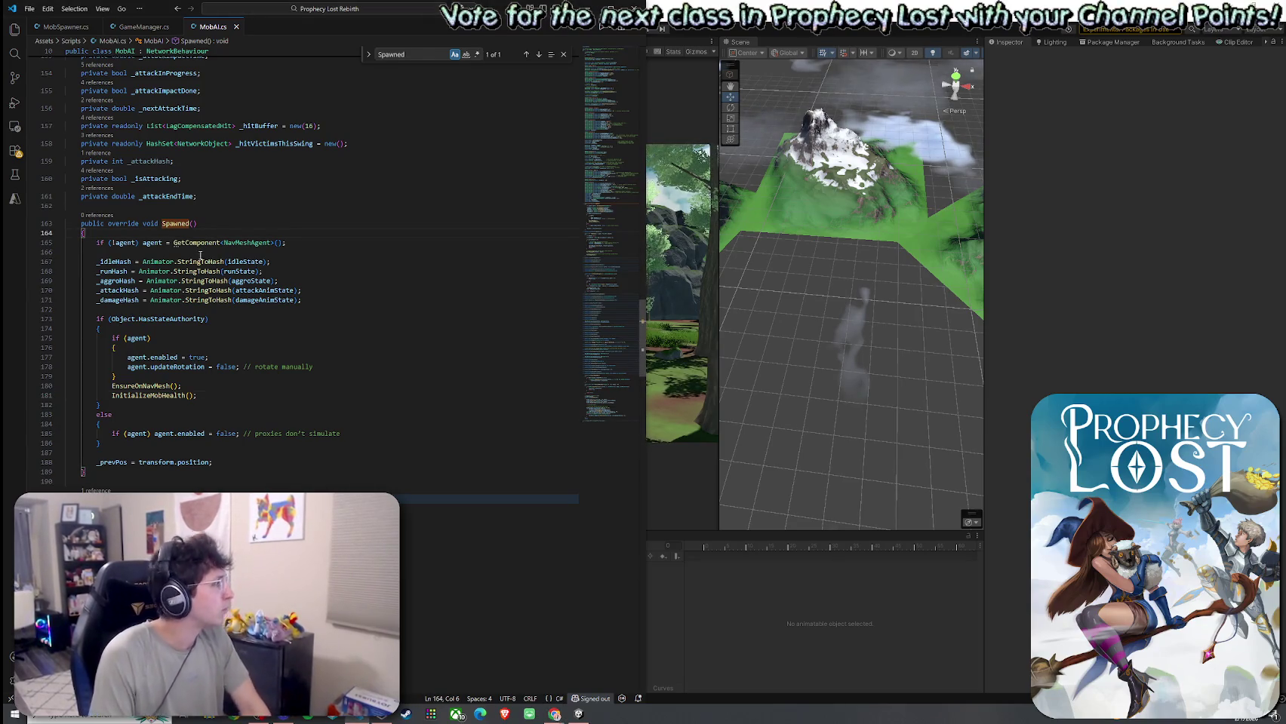
Step: Insert an empty if (!Object.HasInputAuthority) { } block as the first statement of Spawned()
key("Return")
type("if (!")
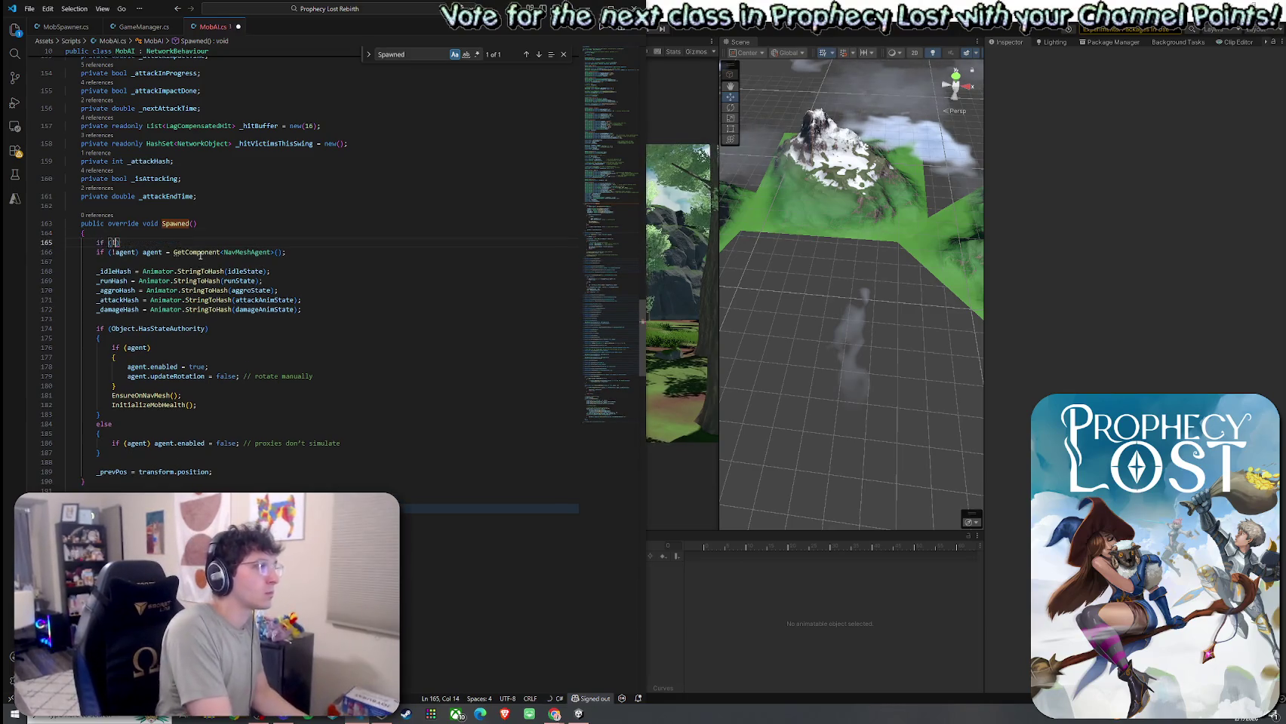
type("Object.Has")
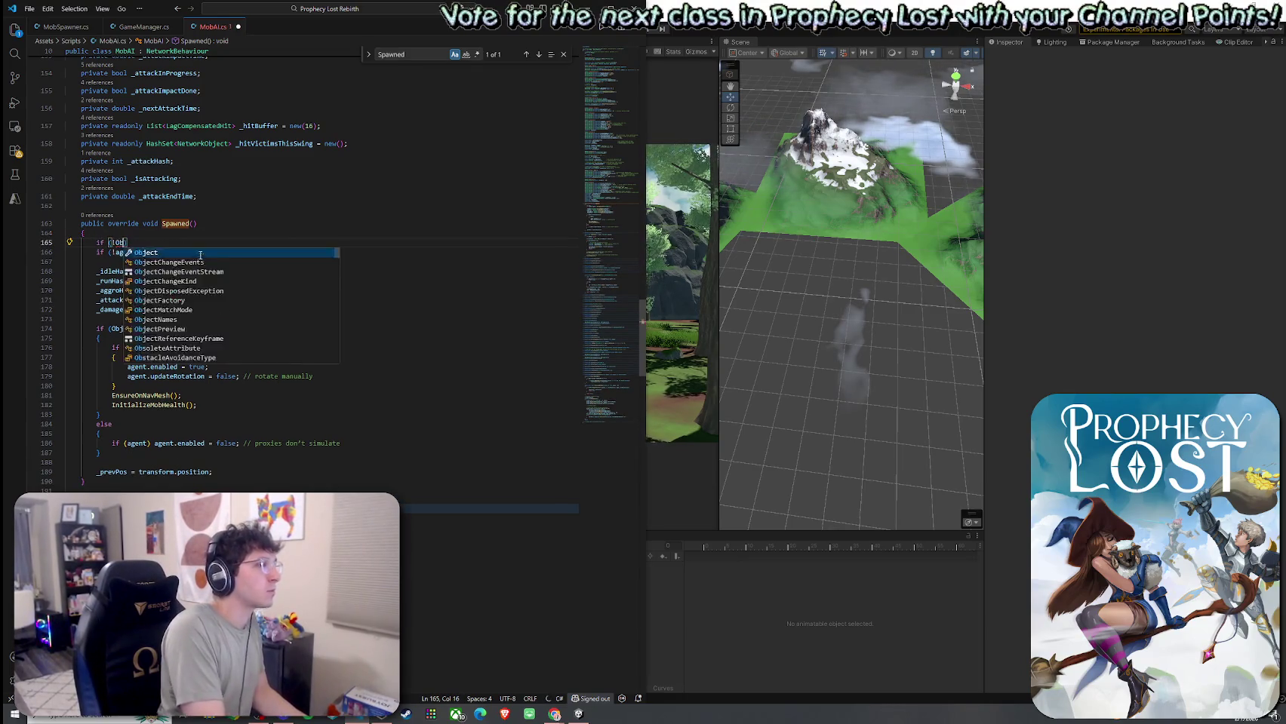
key("Tab")
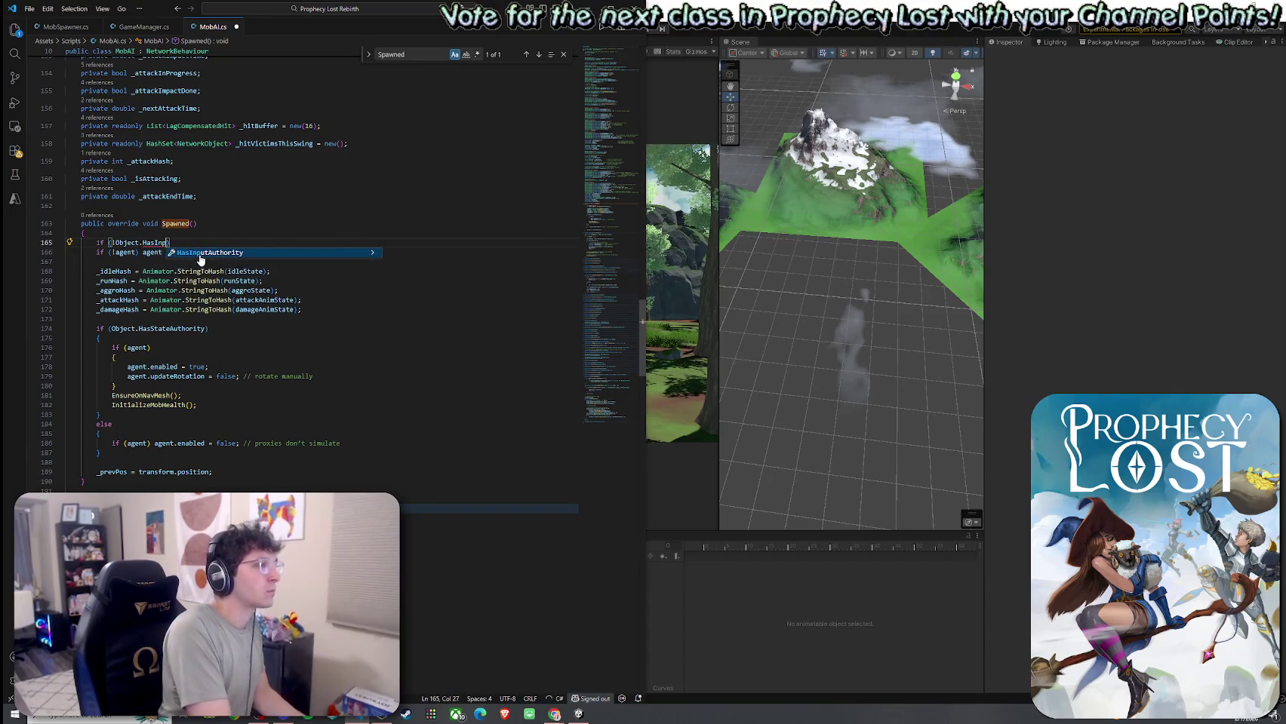
type(")")
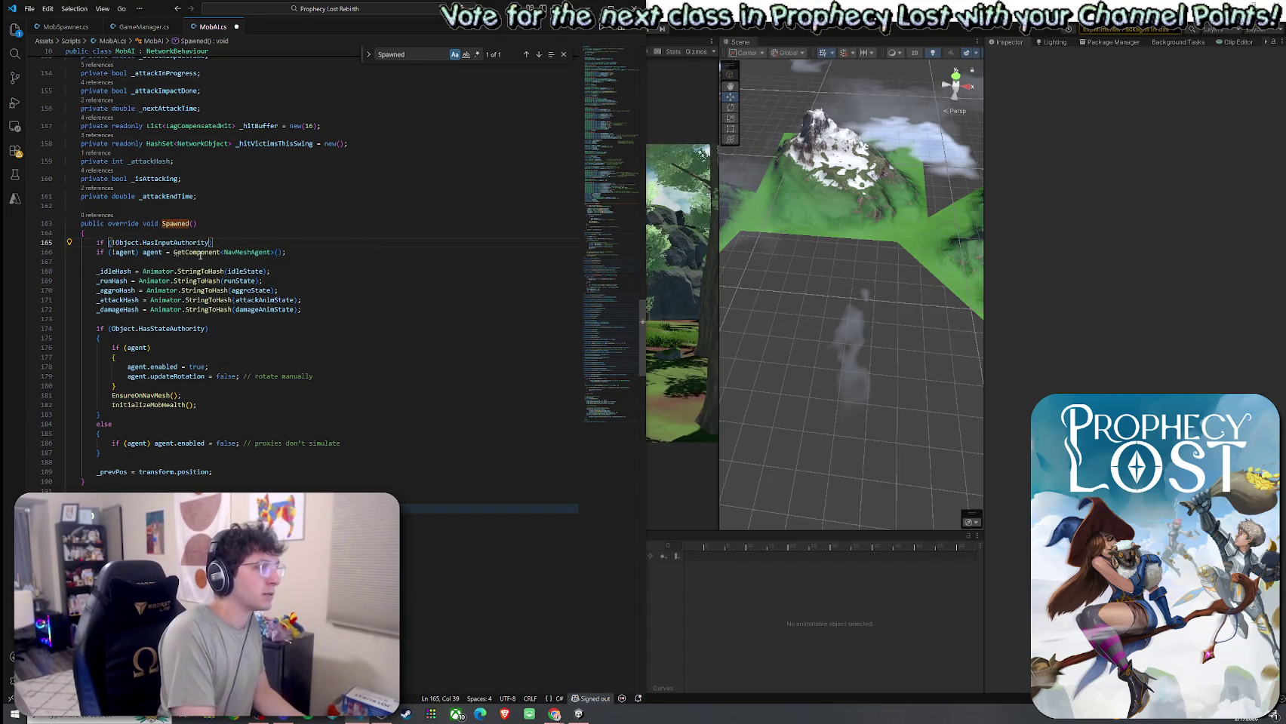
key("Return")
type("{")
key("Return")
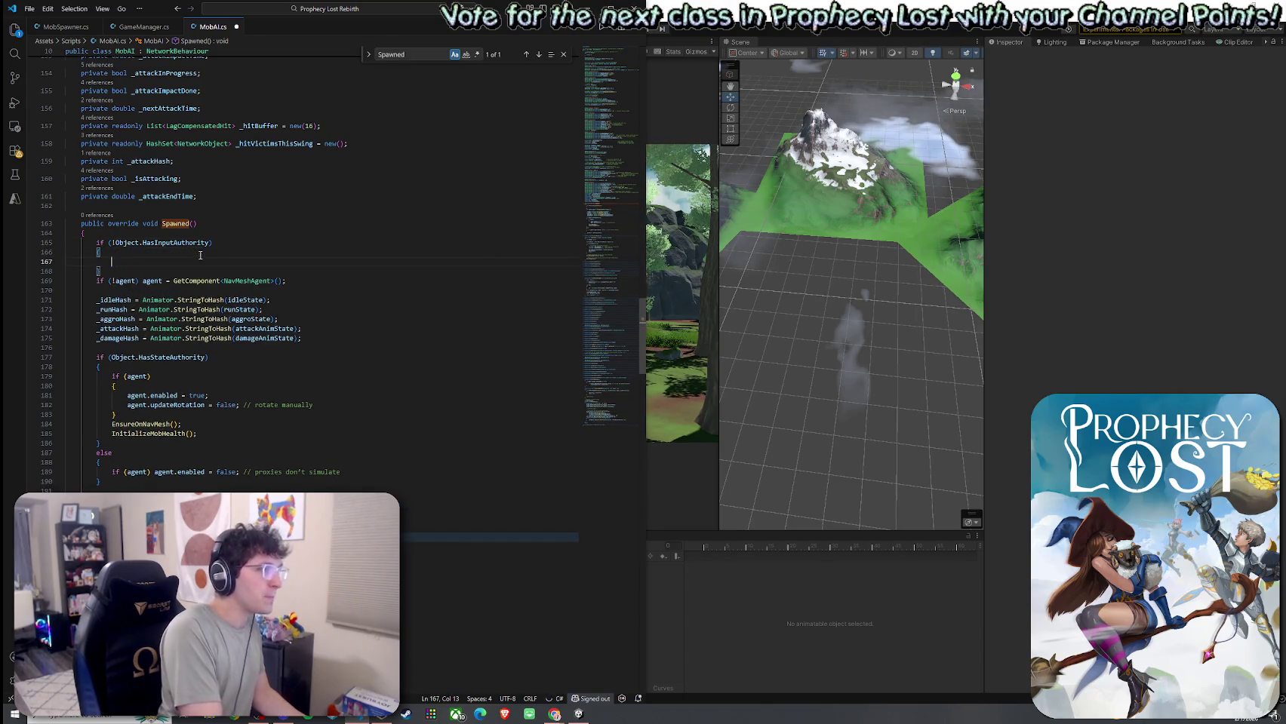
key("Return")
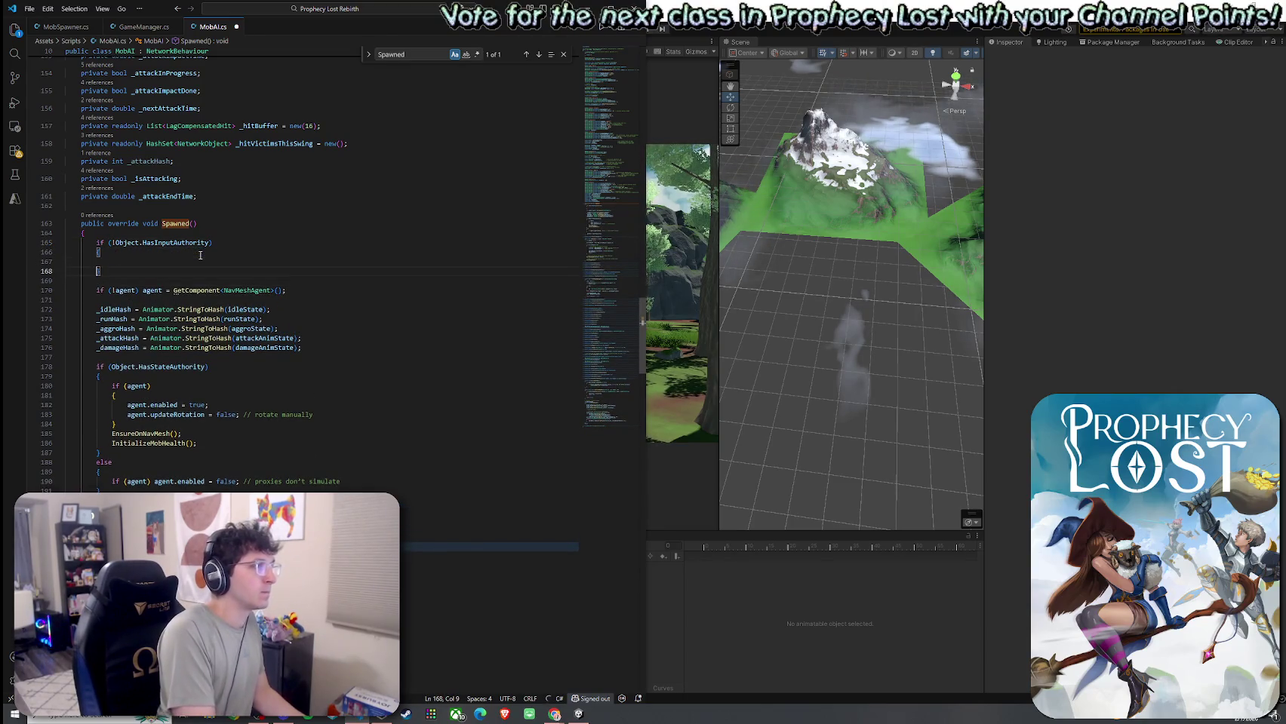
key("ctrl+z")
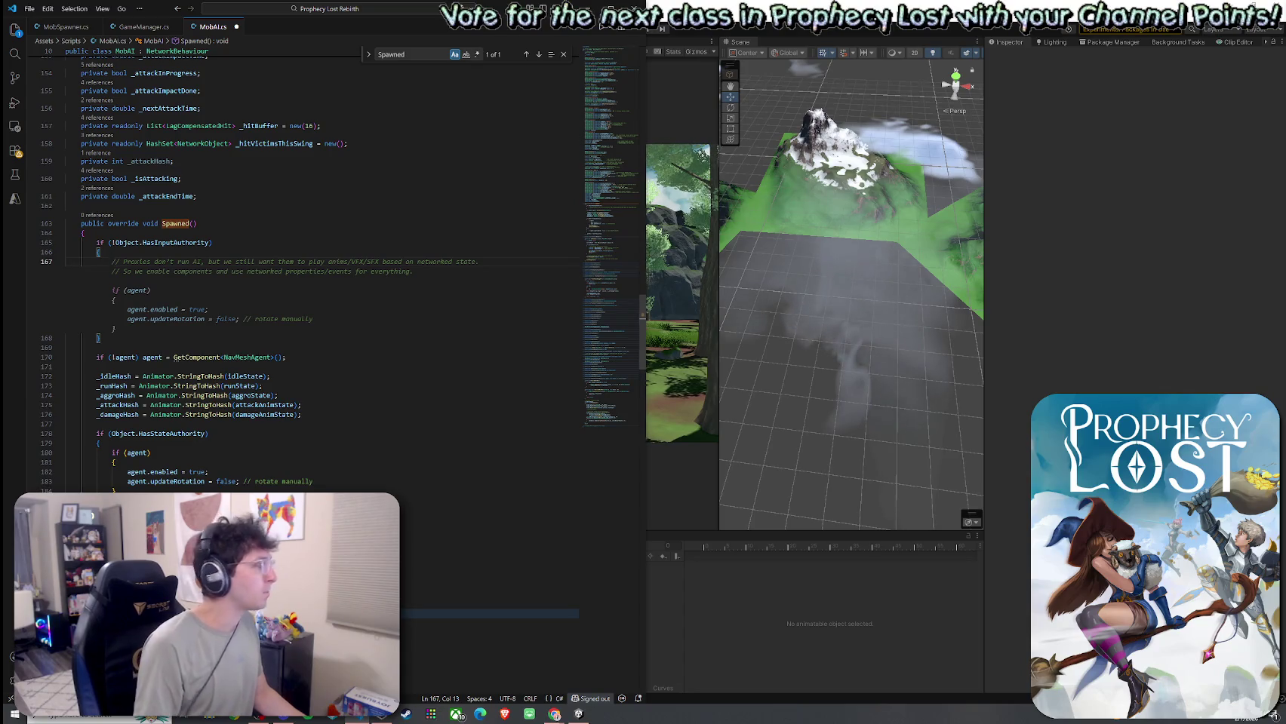
Step: Fill the guard body with if (agent) agent.enabled = false; and save MobAI.cs
type("if (agent)")
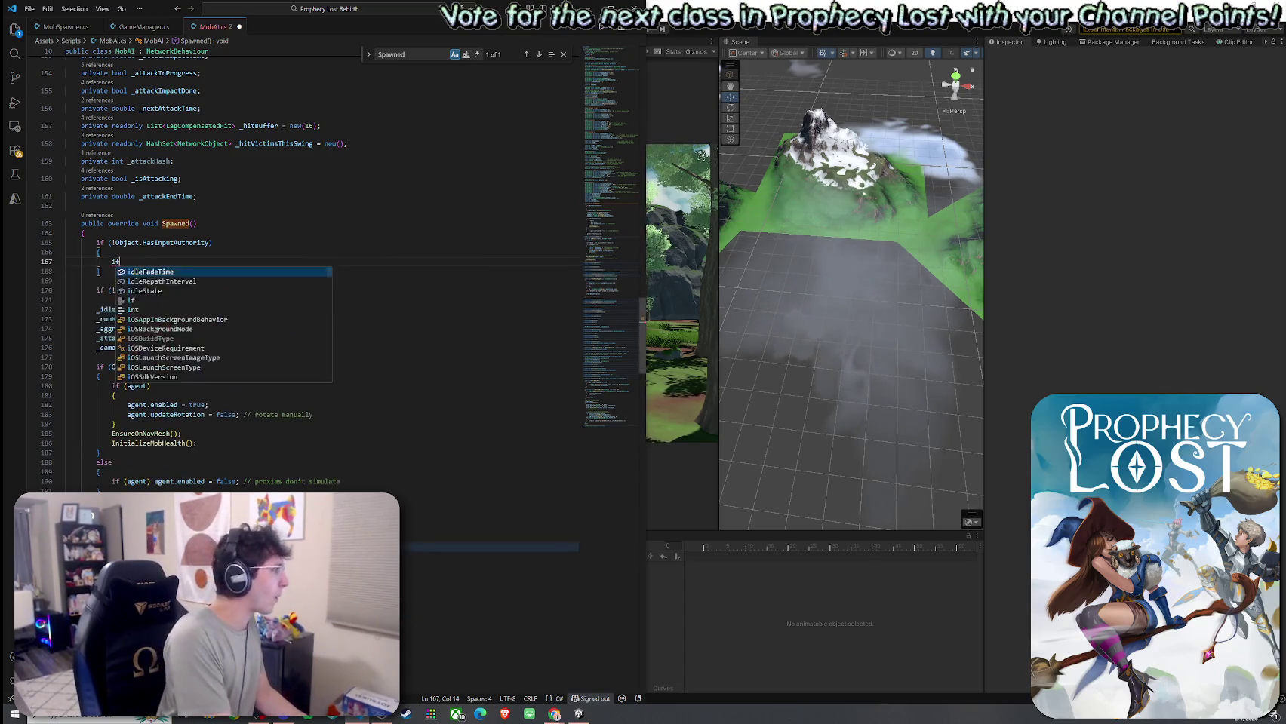
left_click(66, 271)
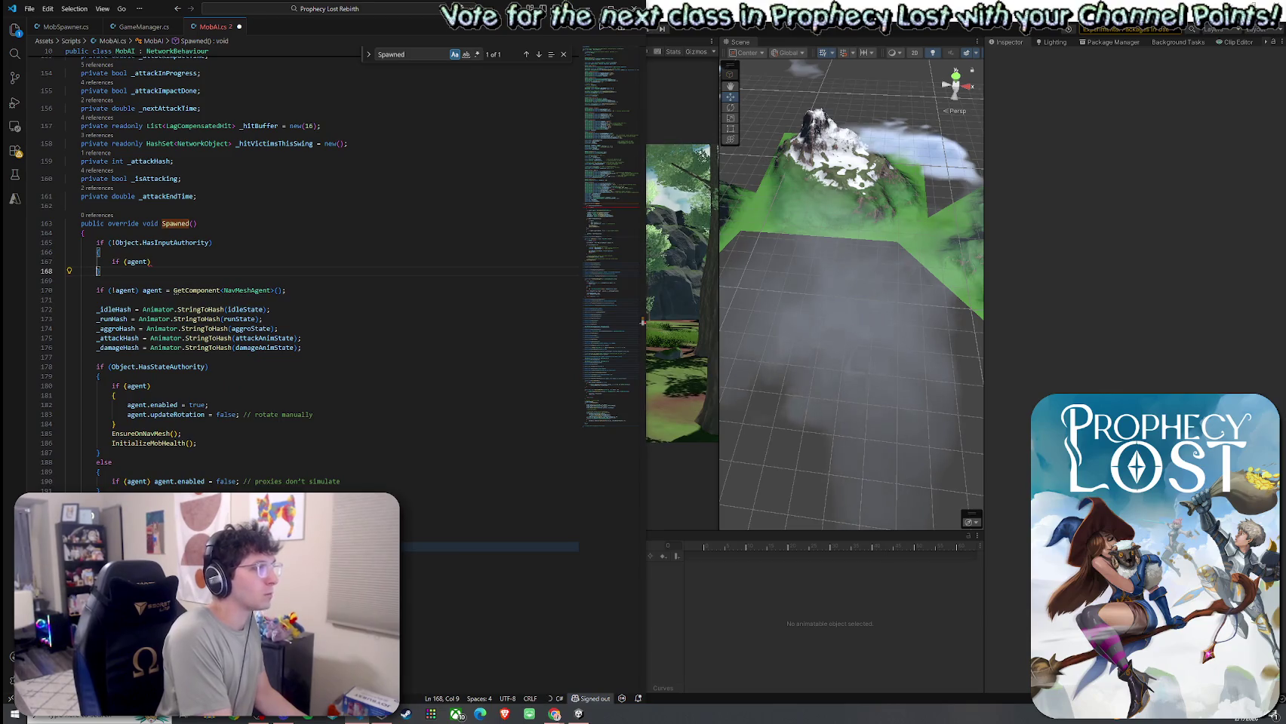
left_click(151, 262)
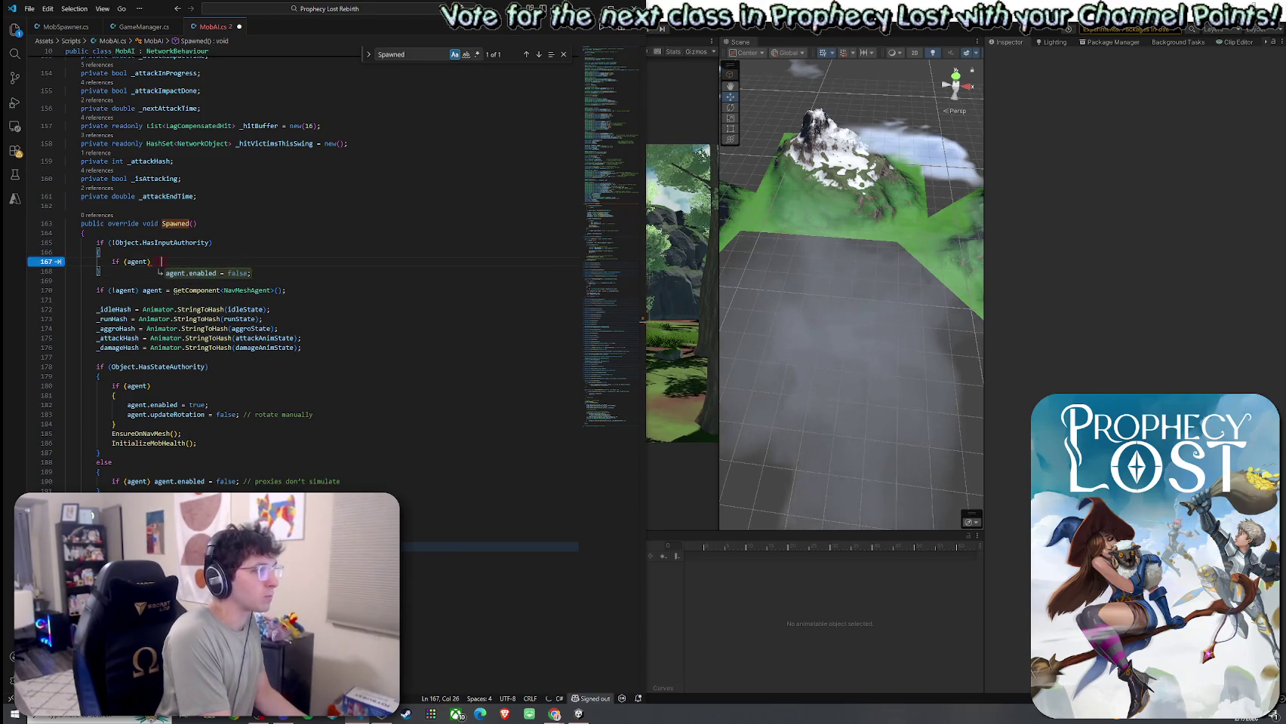
key("Tab")
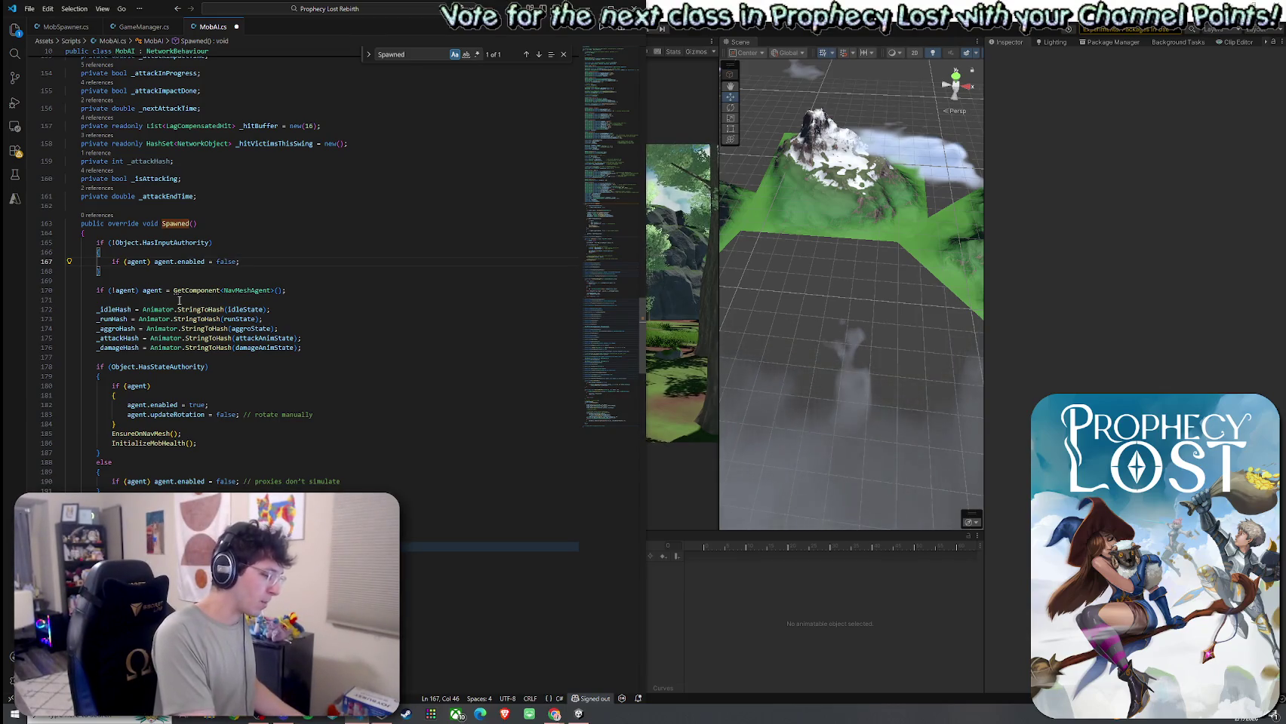
key("ctrl+equal")
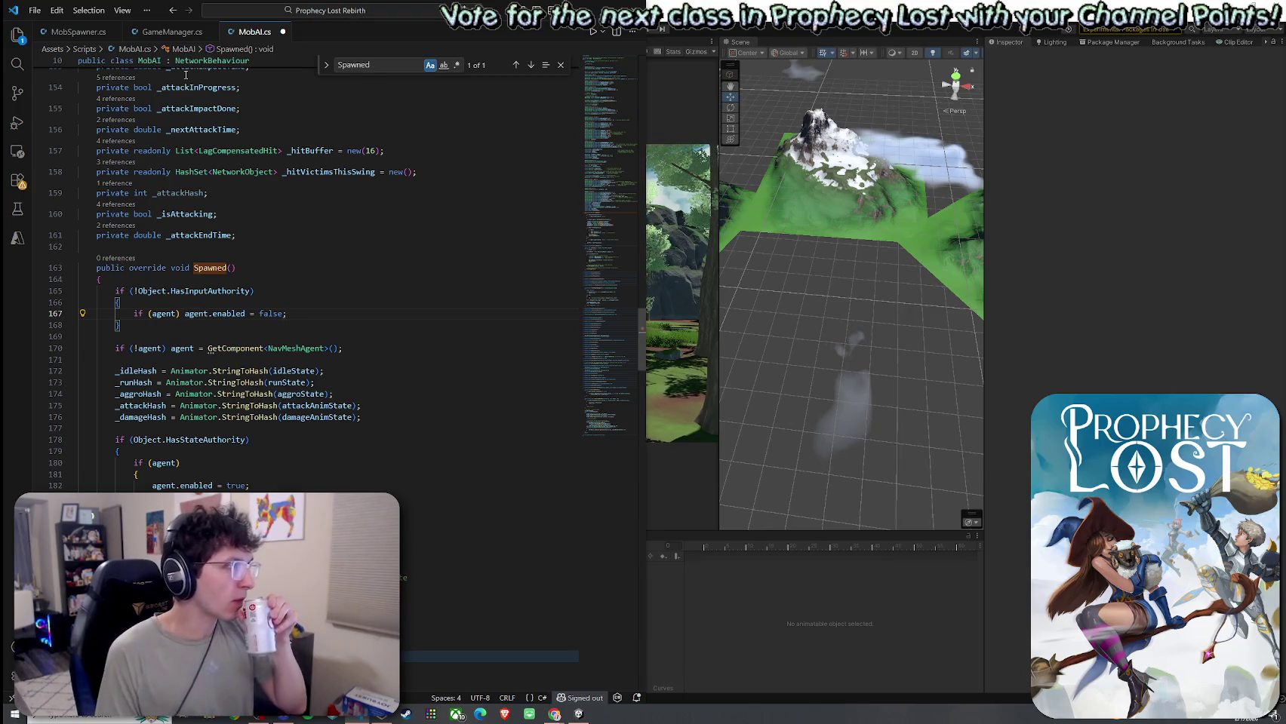
left_click(35, 11)
left_click(151, 220)
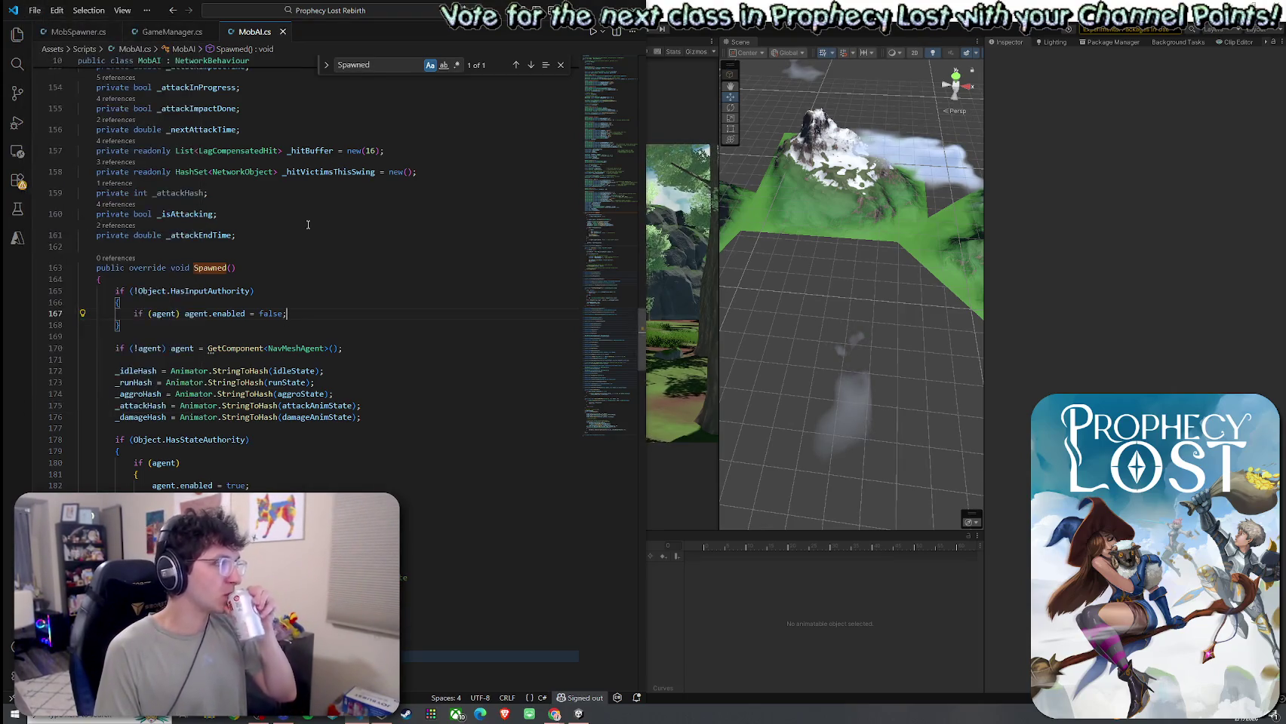
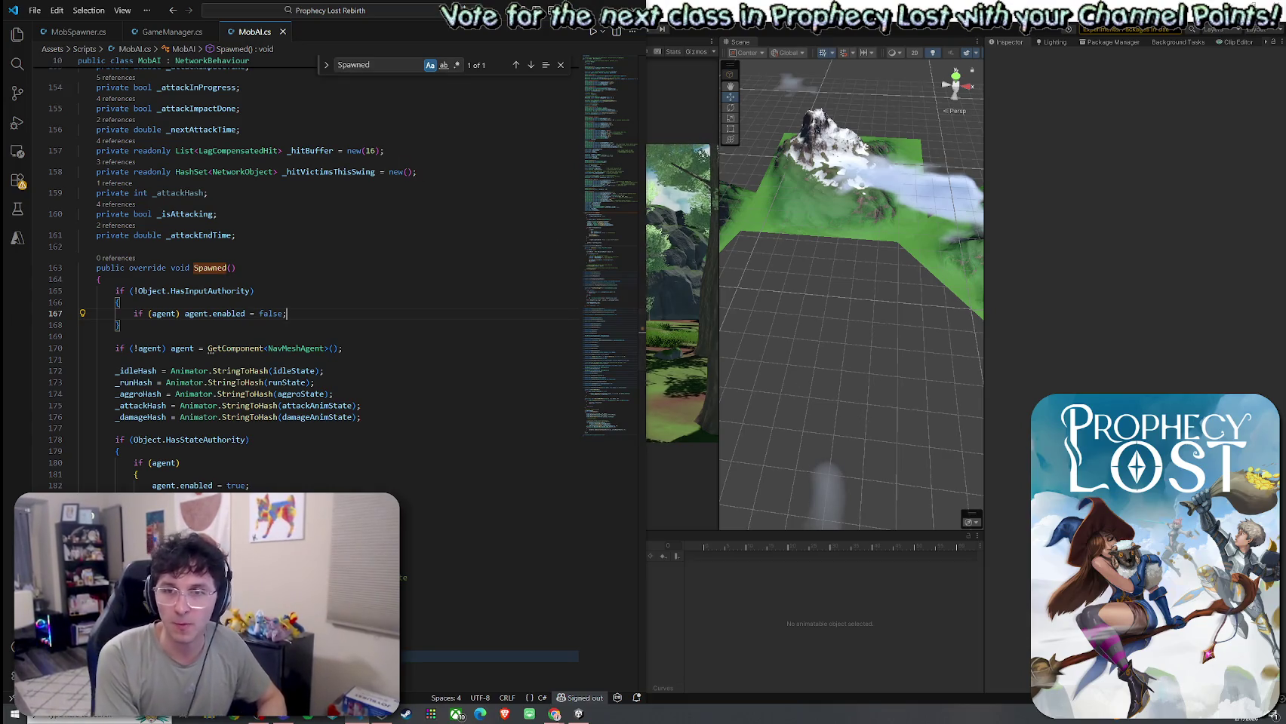
Step: Add 'return;' inside the !HasInputAuthority block at the start of Spawned
left_click(862, 417)
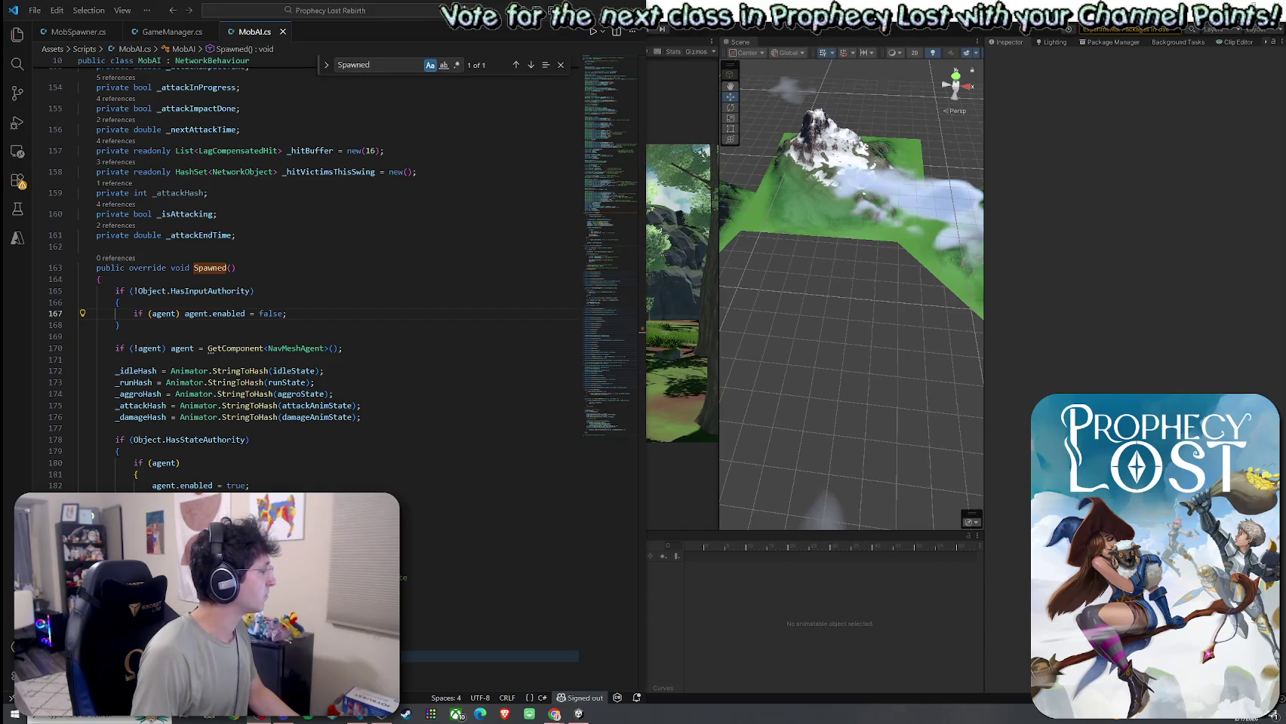
left_click(151, 290)
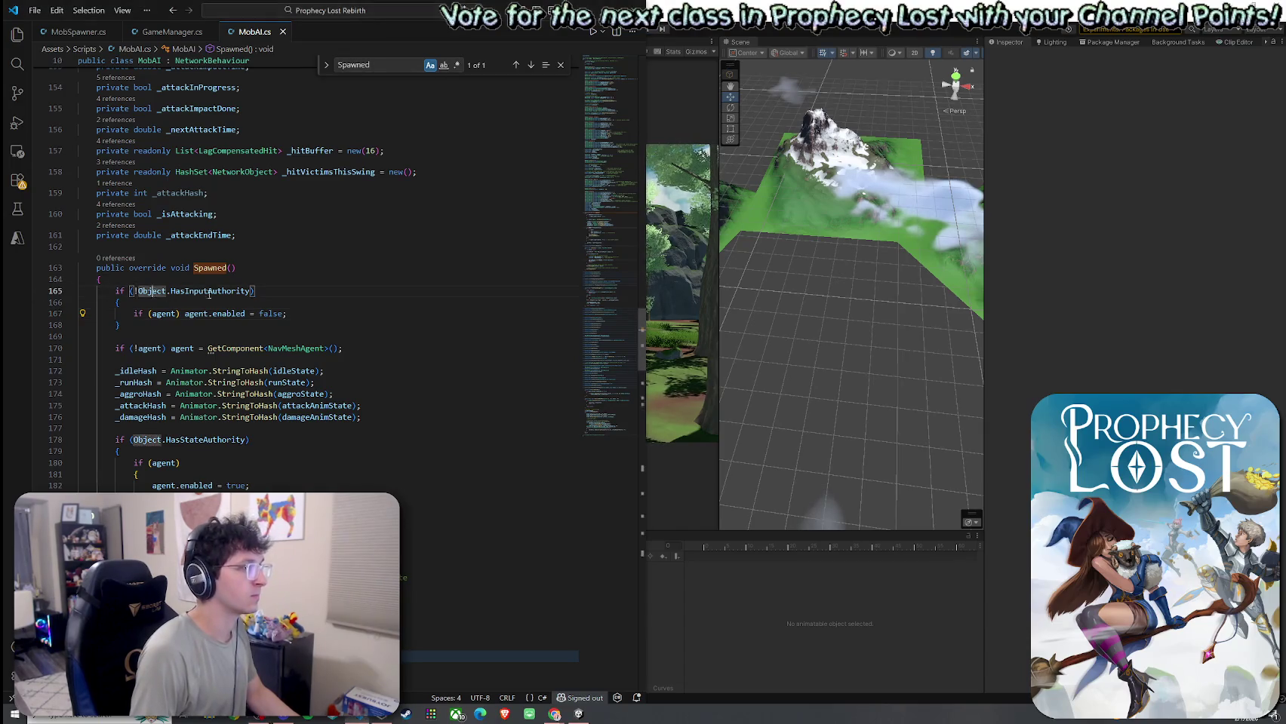
left_click(212, 290)
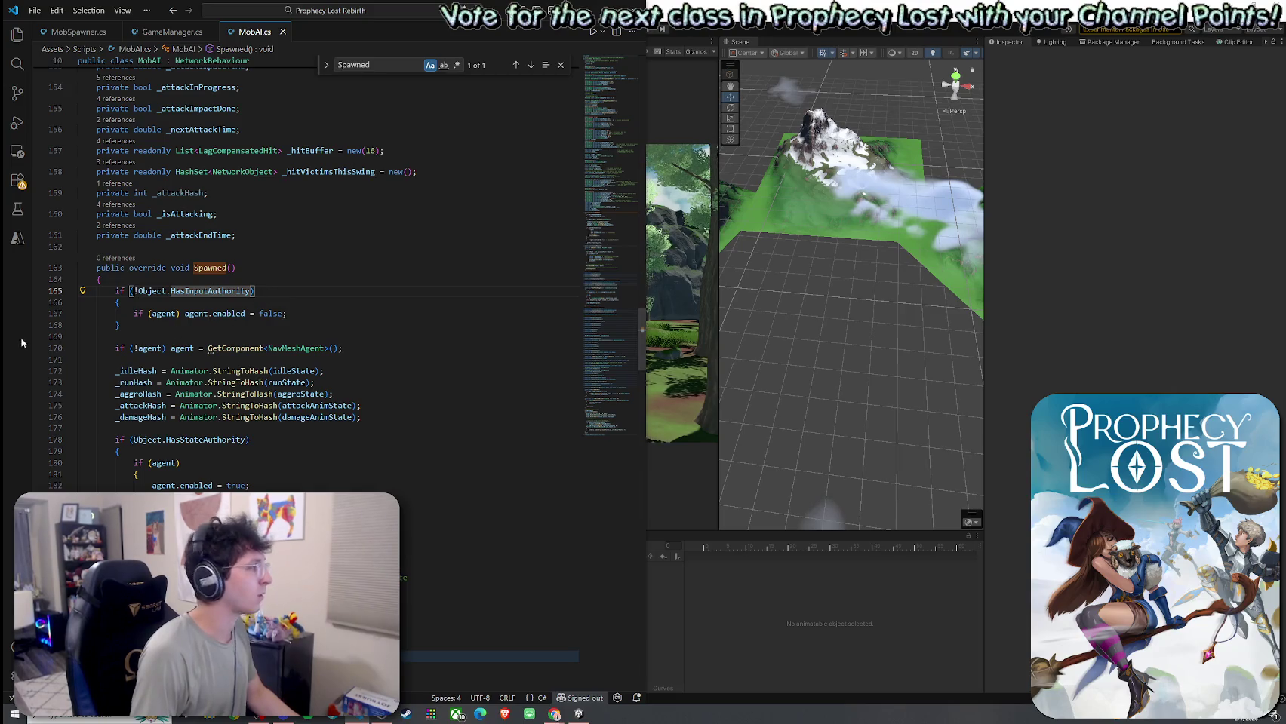
left_click(300, 321)
key("Return")
type("return;")
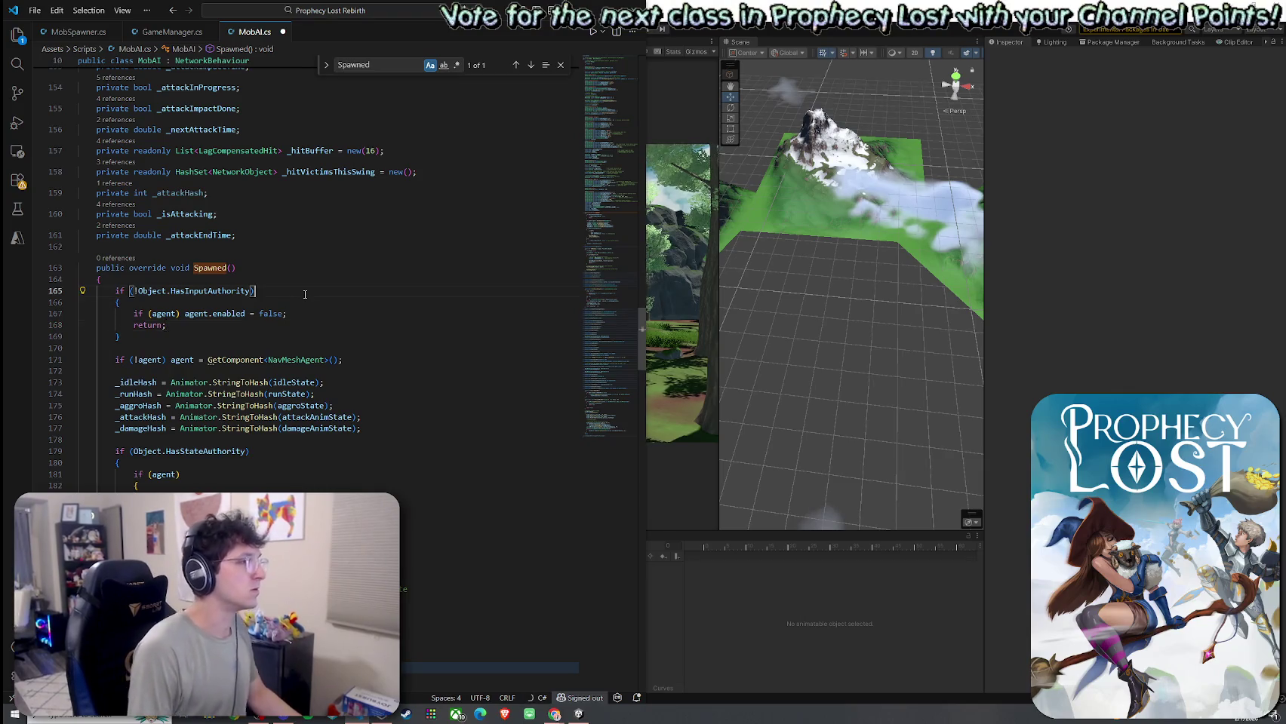
Step: Comment line 165 with '//prevent non-server clients from running mobAI nav agent'
left_click(304, 292)
type("//prevent")
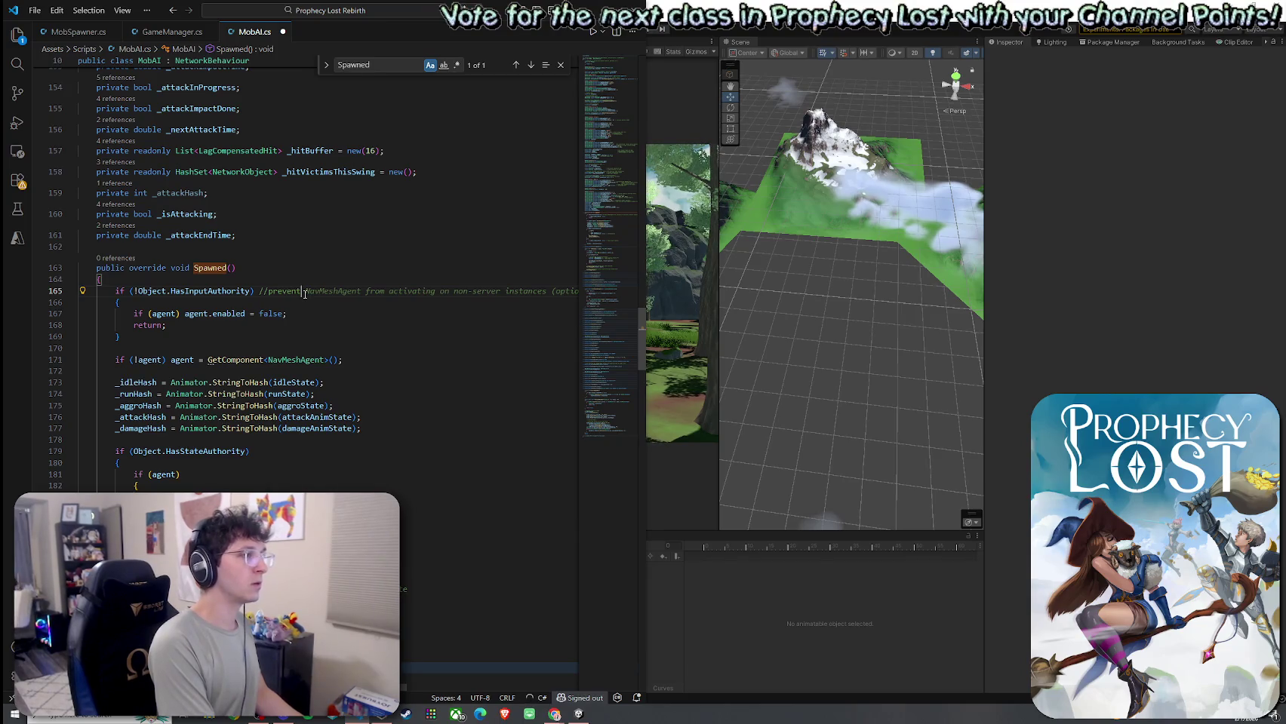
type(" non-server")
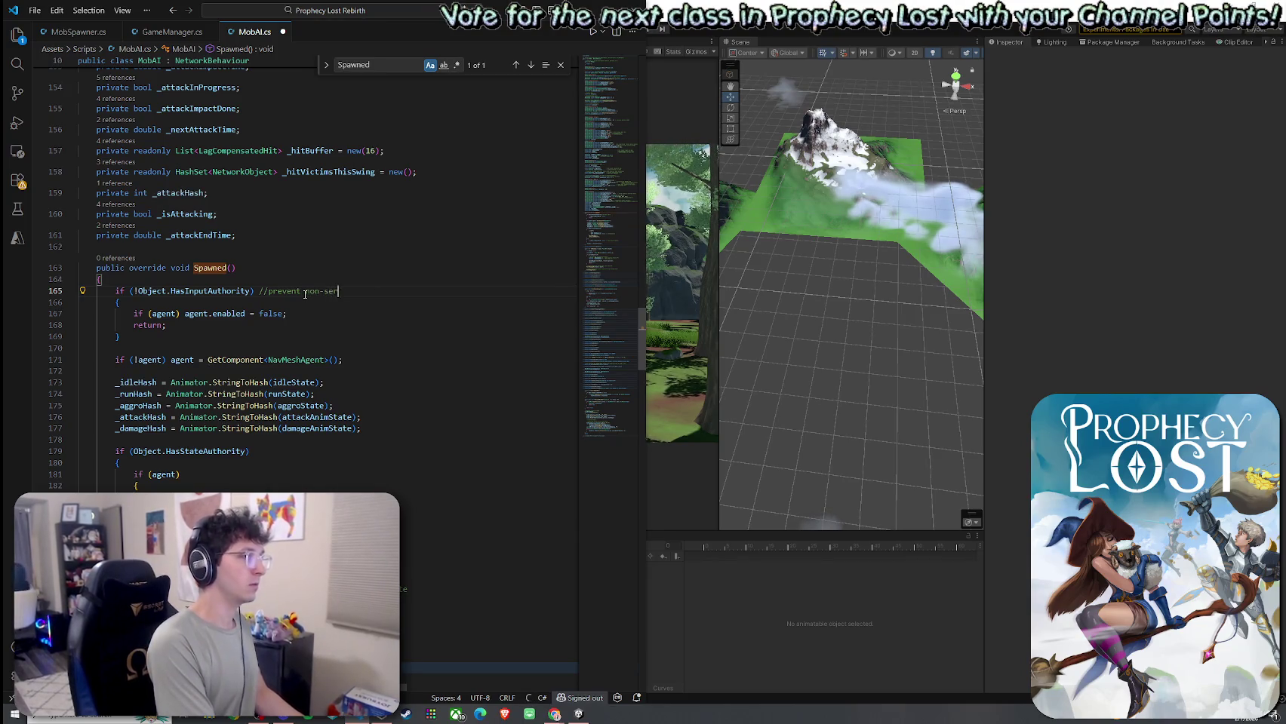
type(" clients from ")
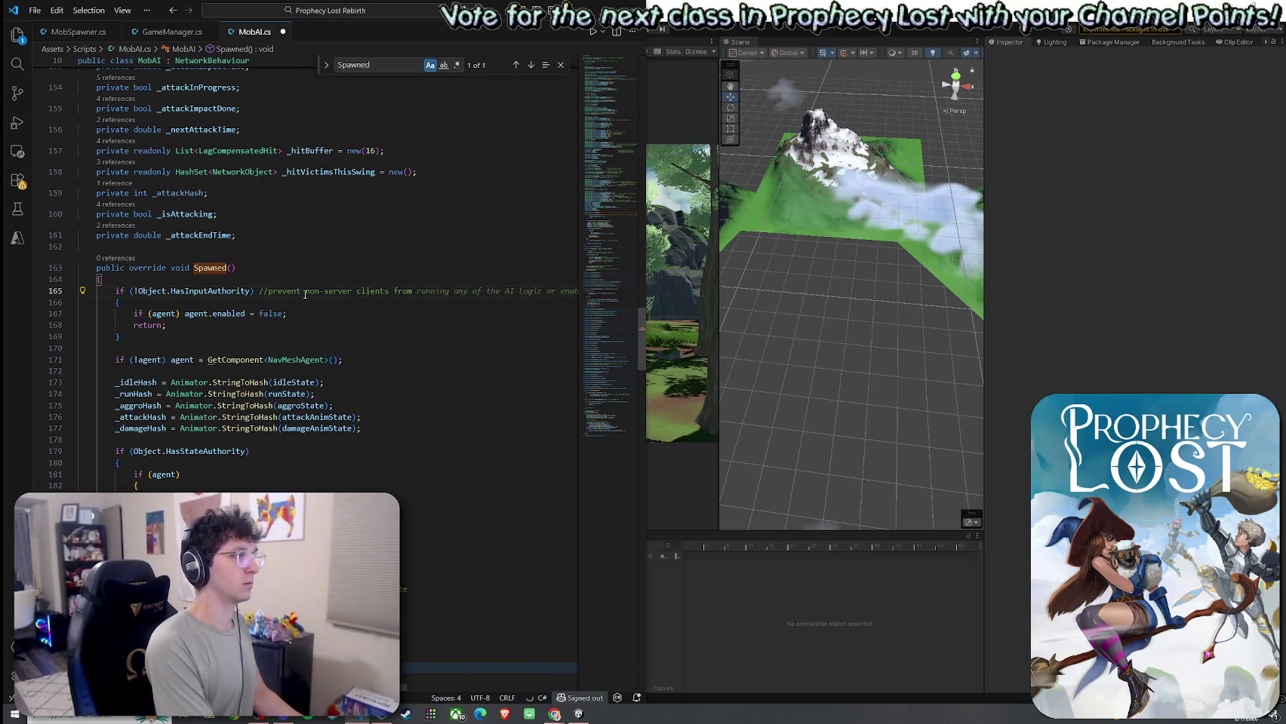
type(" running AI")
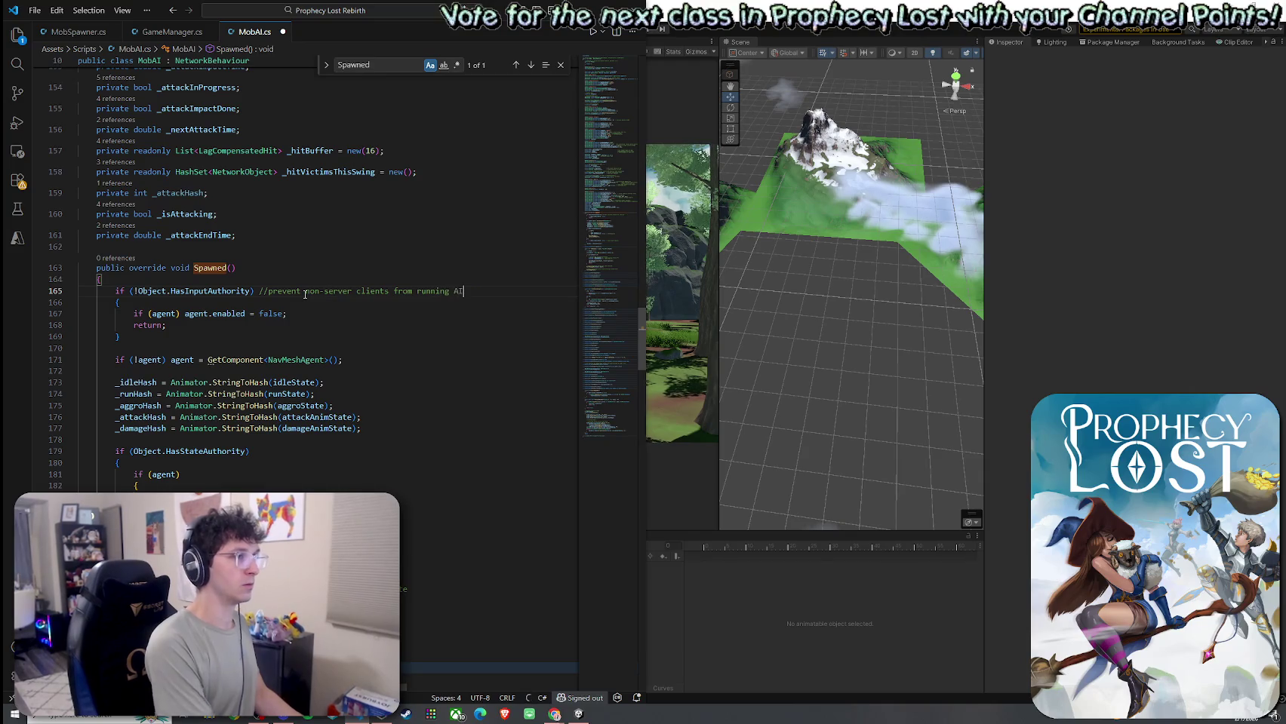
key("Left")
key("Left")
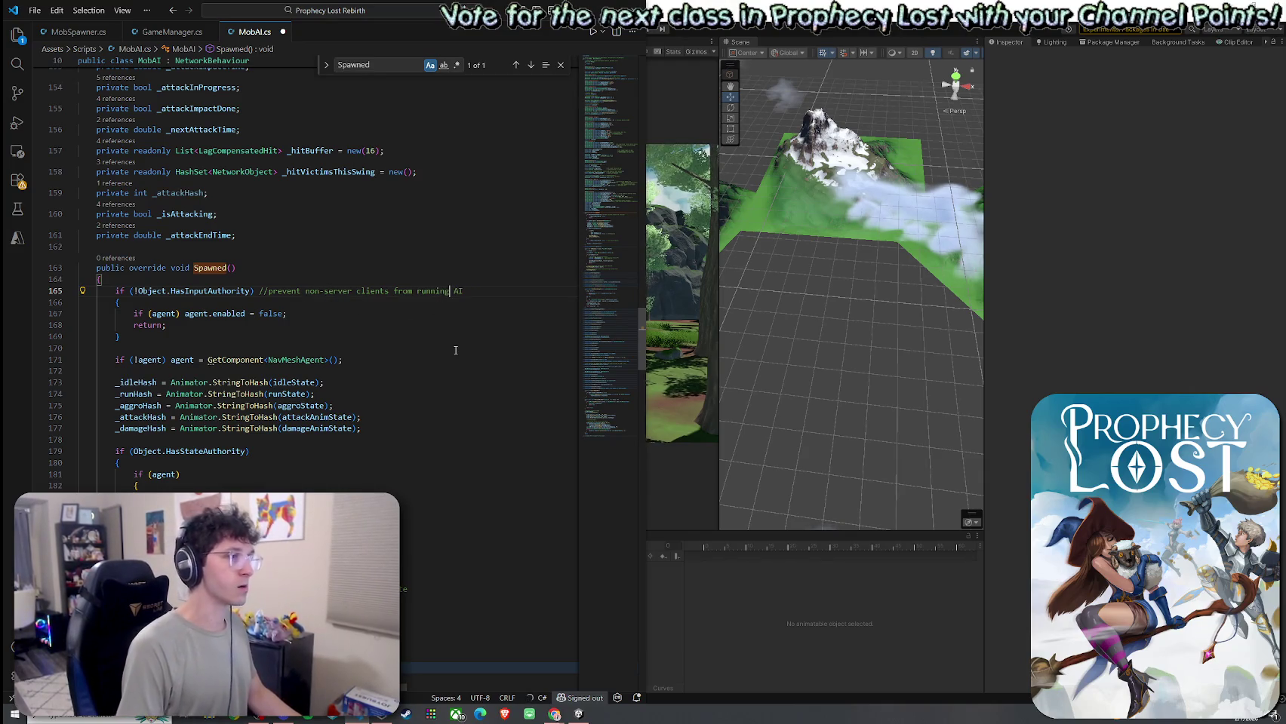
type("mob")
left_click(388, 317)
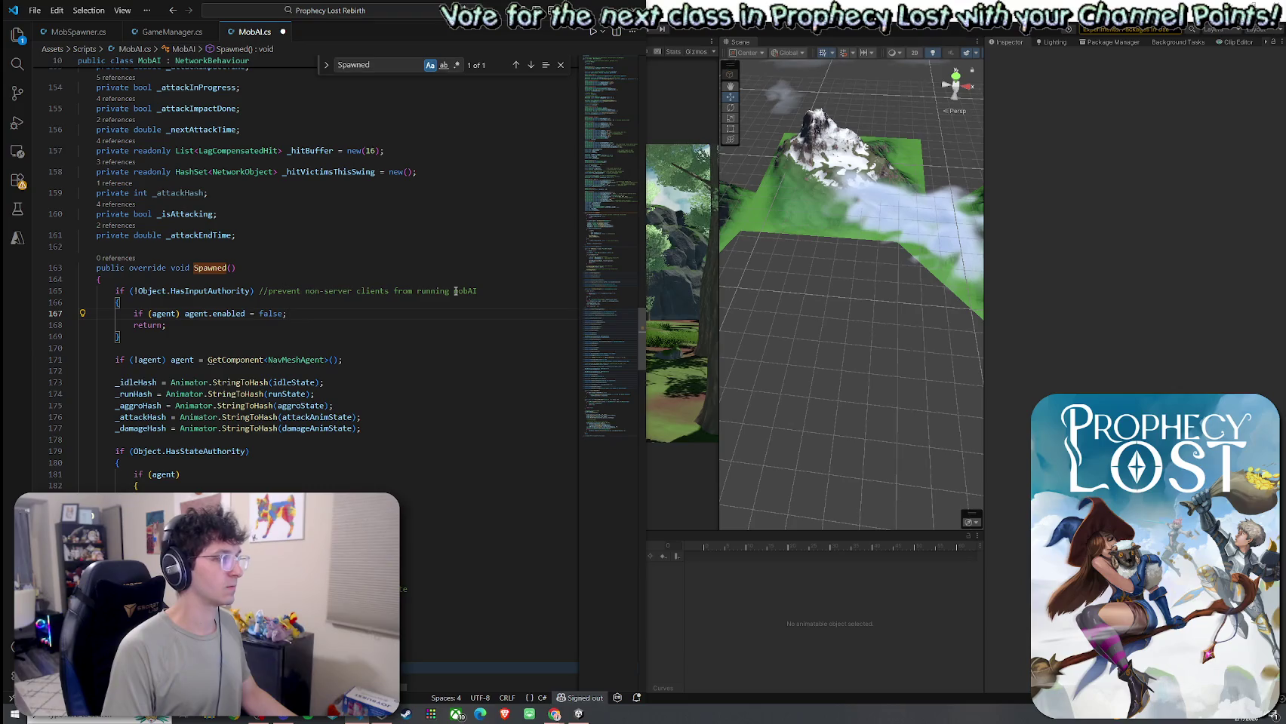
left_click(480, 290)
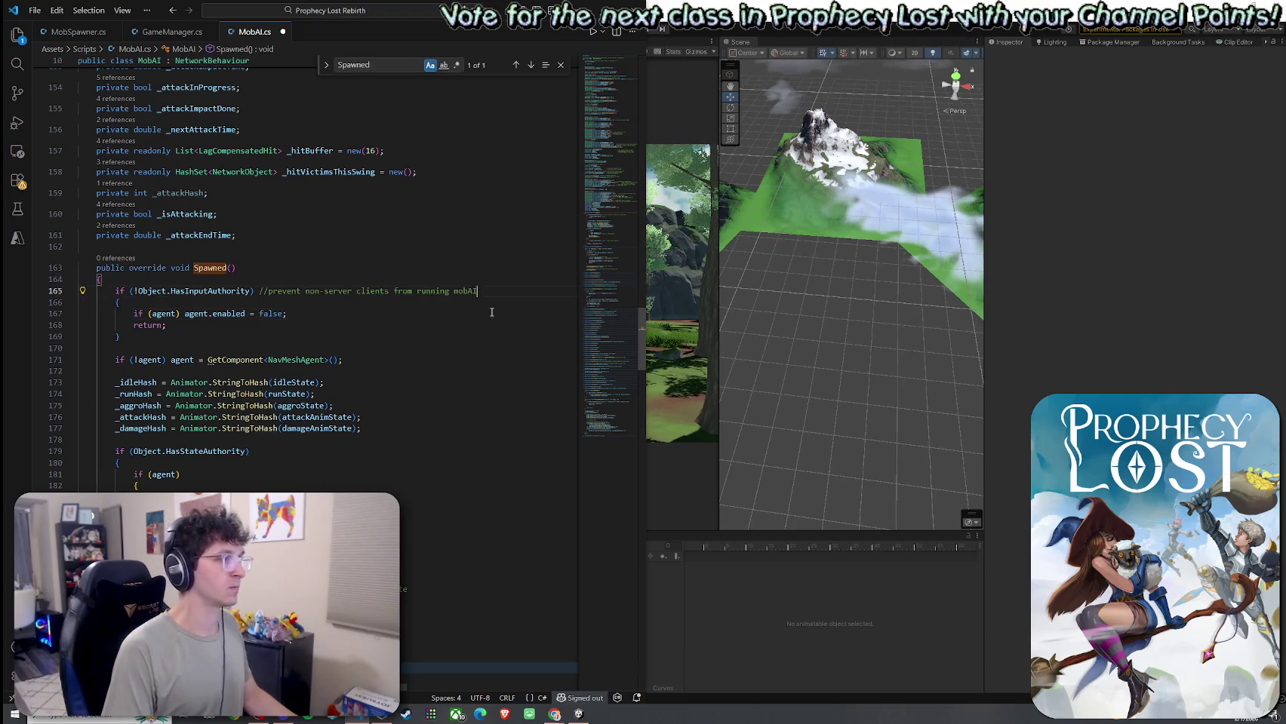
type(" nav agent")
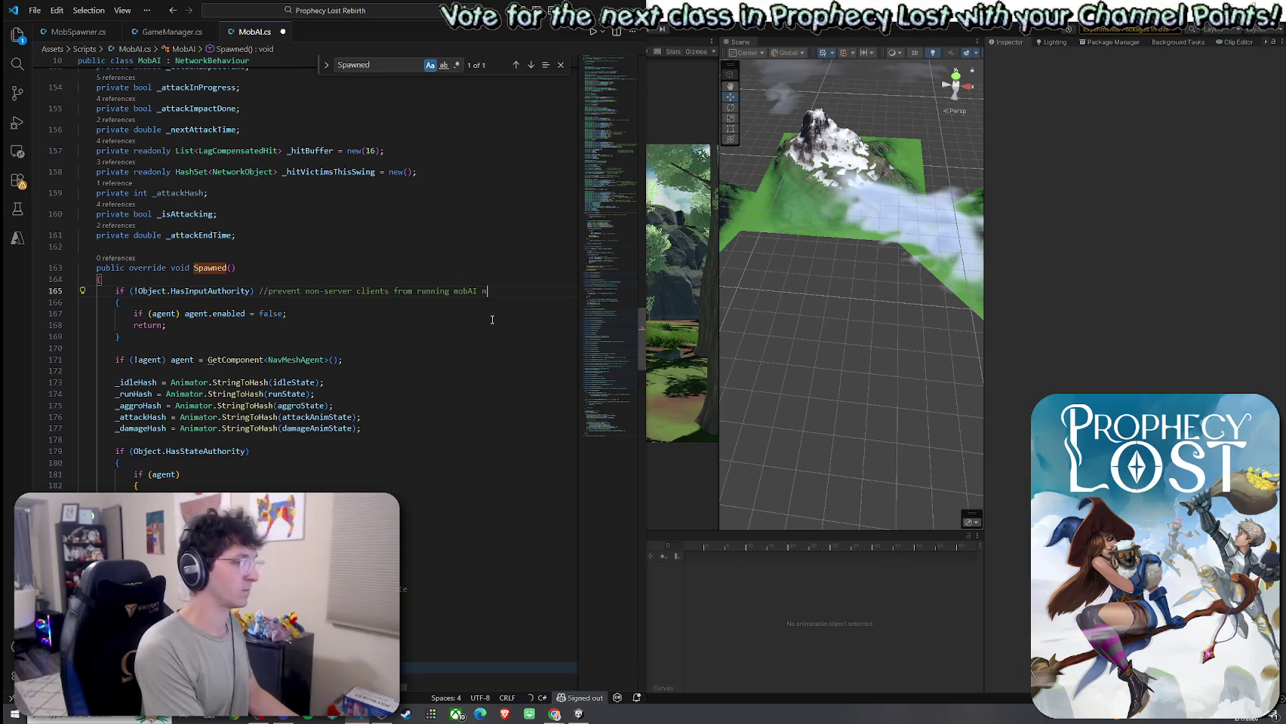
left_click(492, 321)
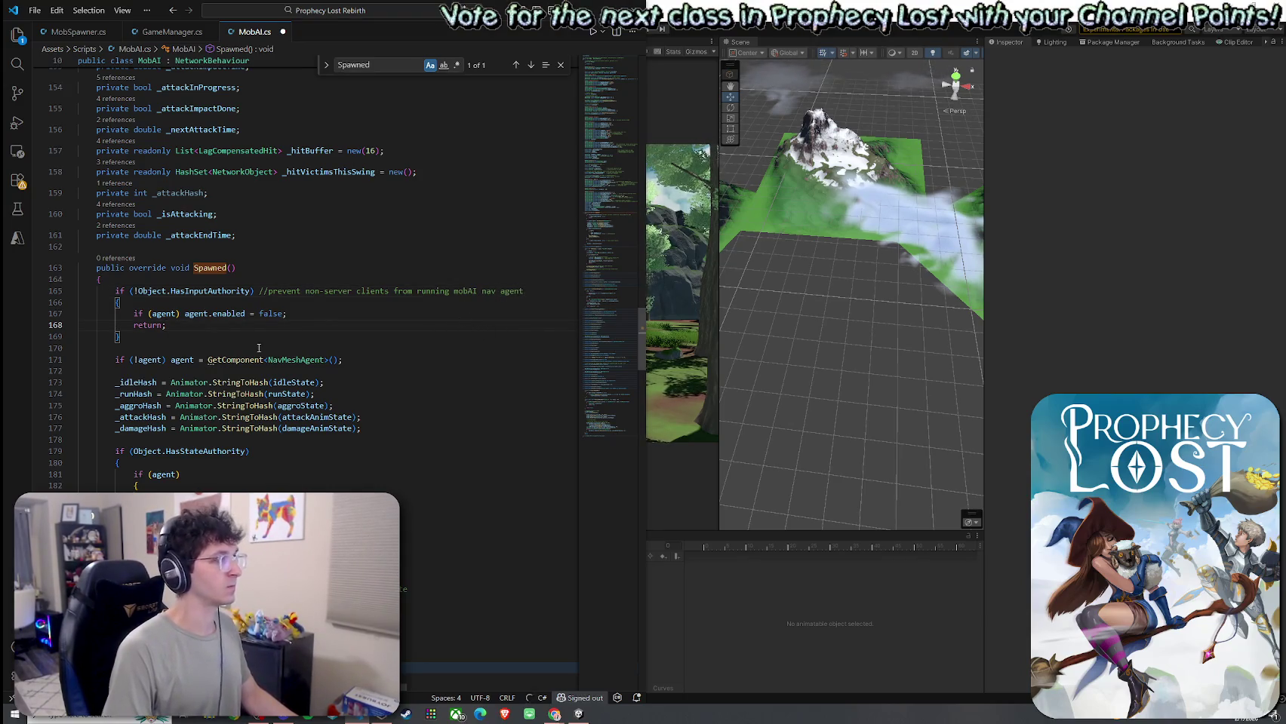
left_click(35, 10)
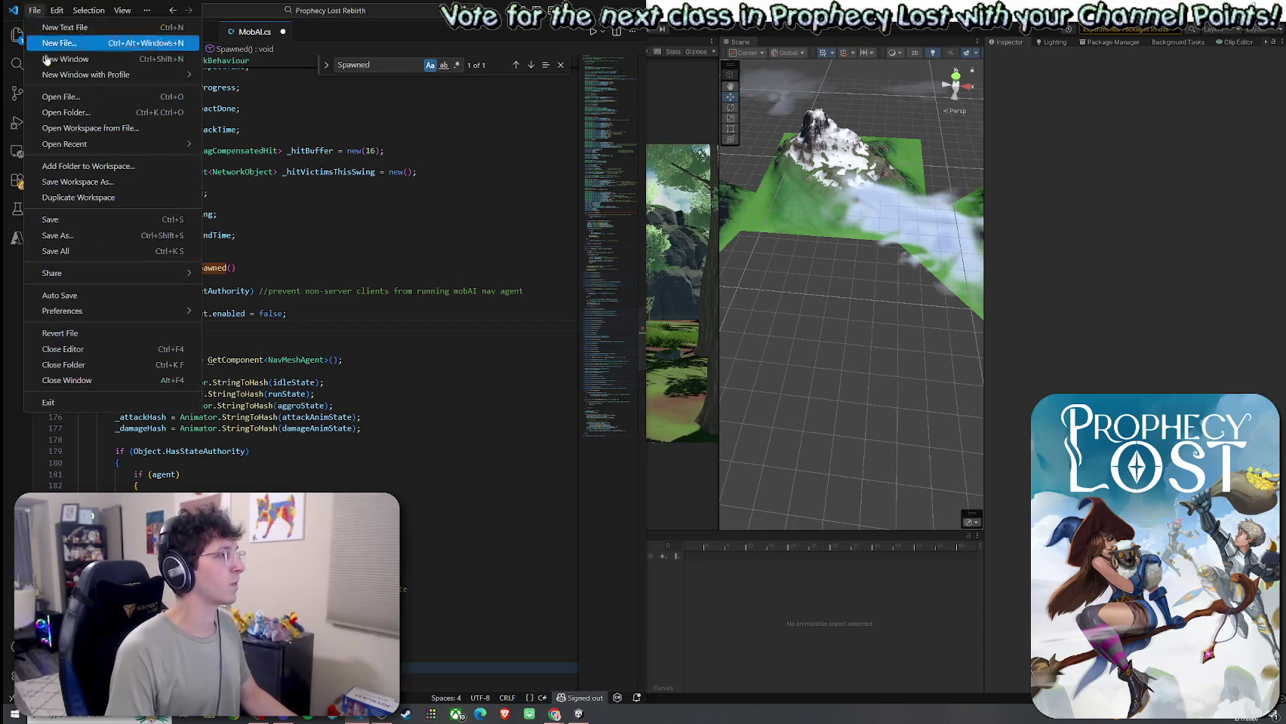
Step: Save MobAI.cs from the File menu
left_click(75, 220)
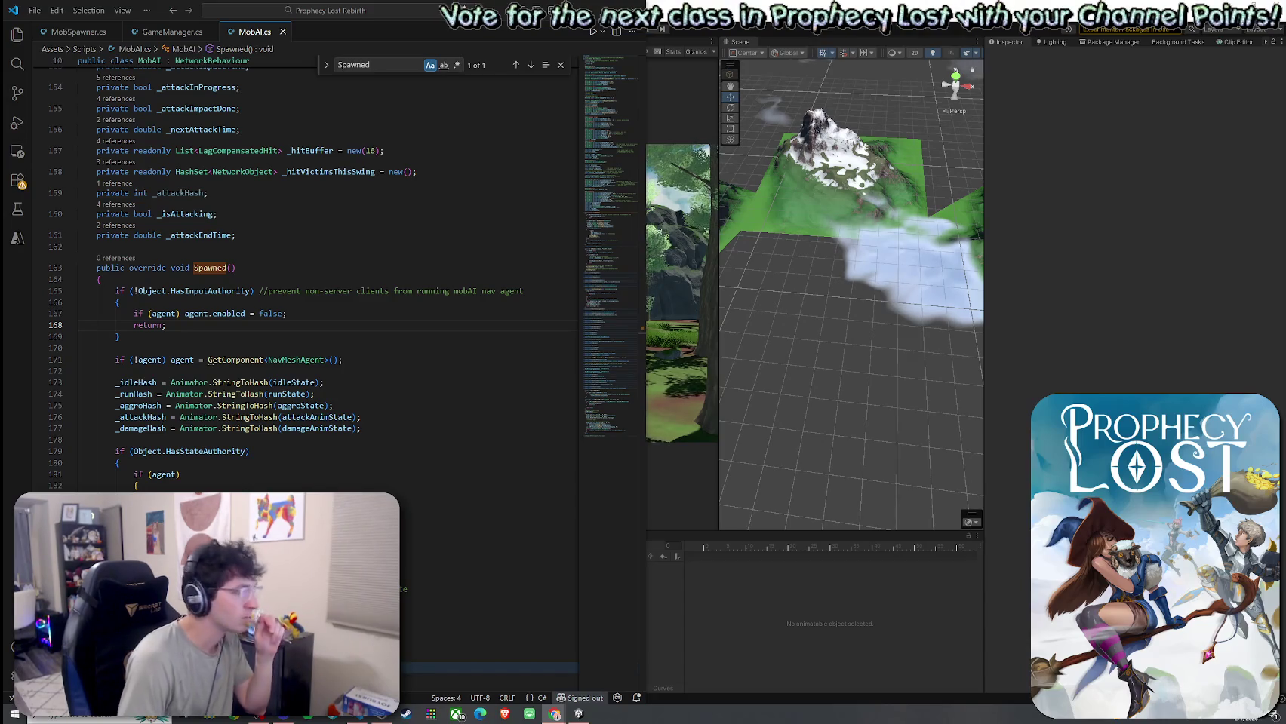
Step: Paste an if (!agent) block logging 'No NavMeshAgent found' and returning, and fix its indentation
left_click(396, 360)
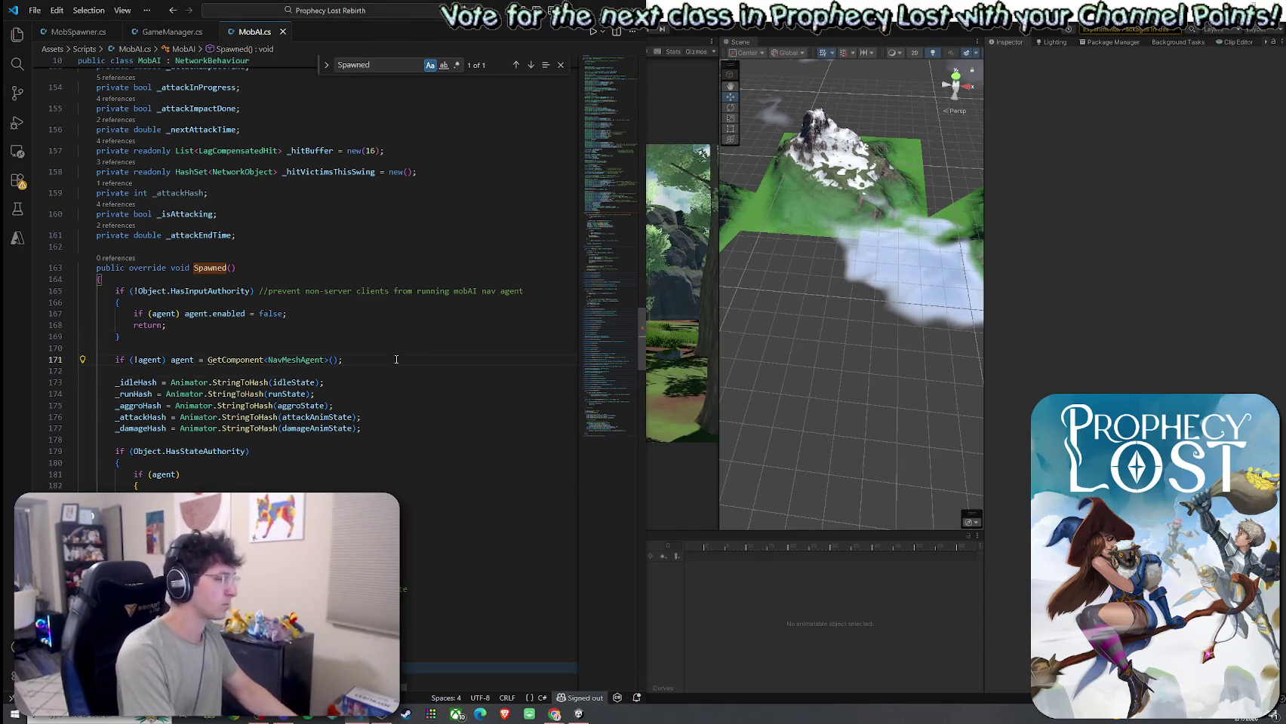
key("ctrl+v")
left_click_drag(102, 429, 96, 397)
key("Tab")
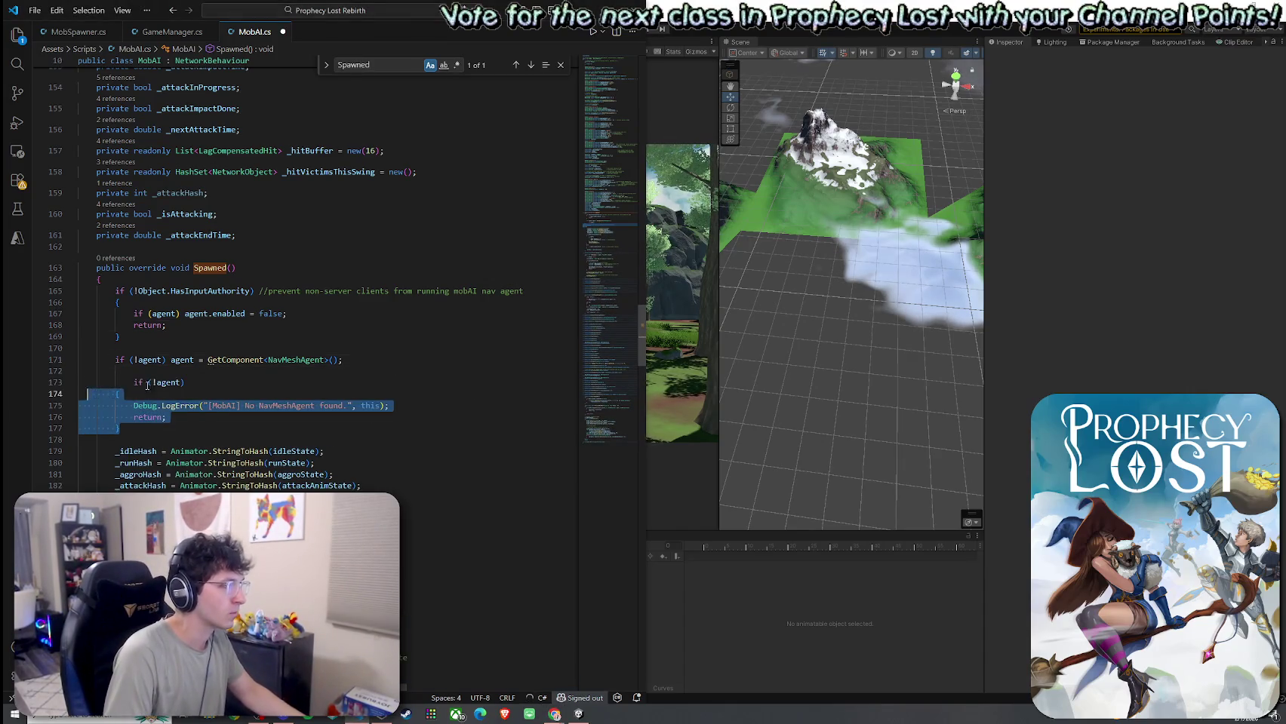
left_click(133, 382)
key("BackSpace")
left_click(249, 405)
key("End")
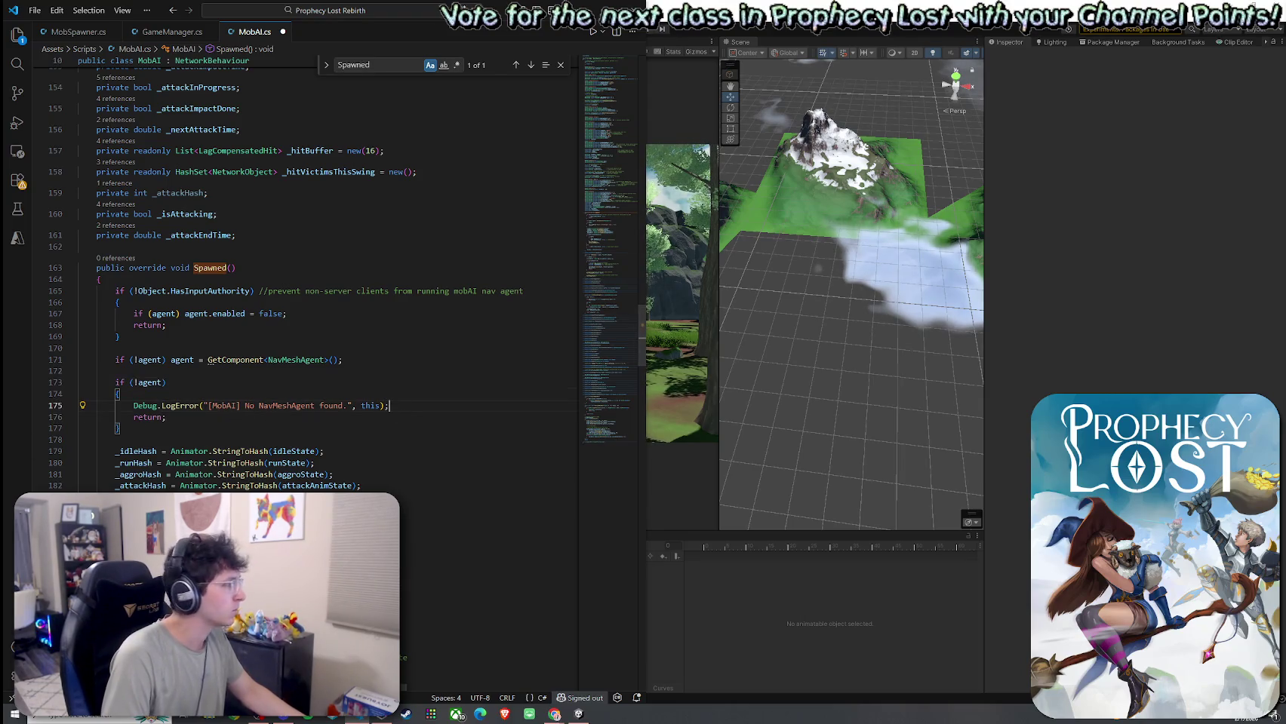
left_click(554, 714)
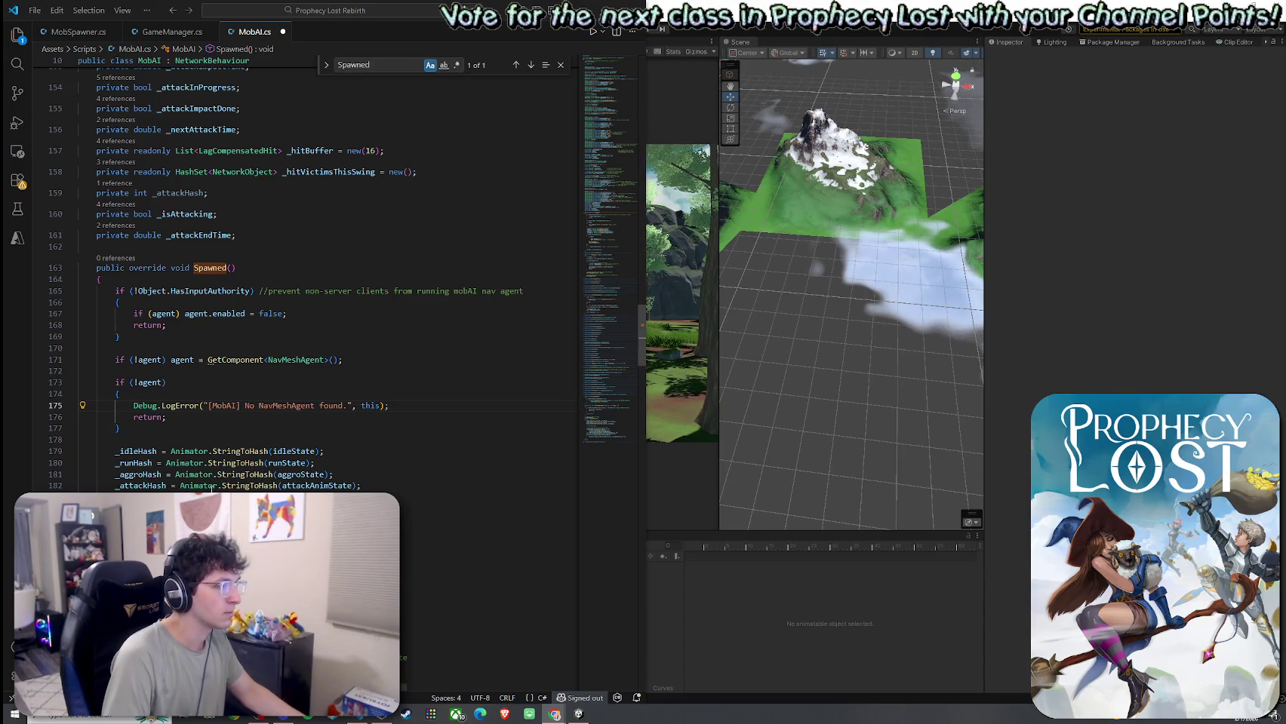
scroll(219, 489, "down", 1)
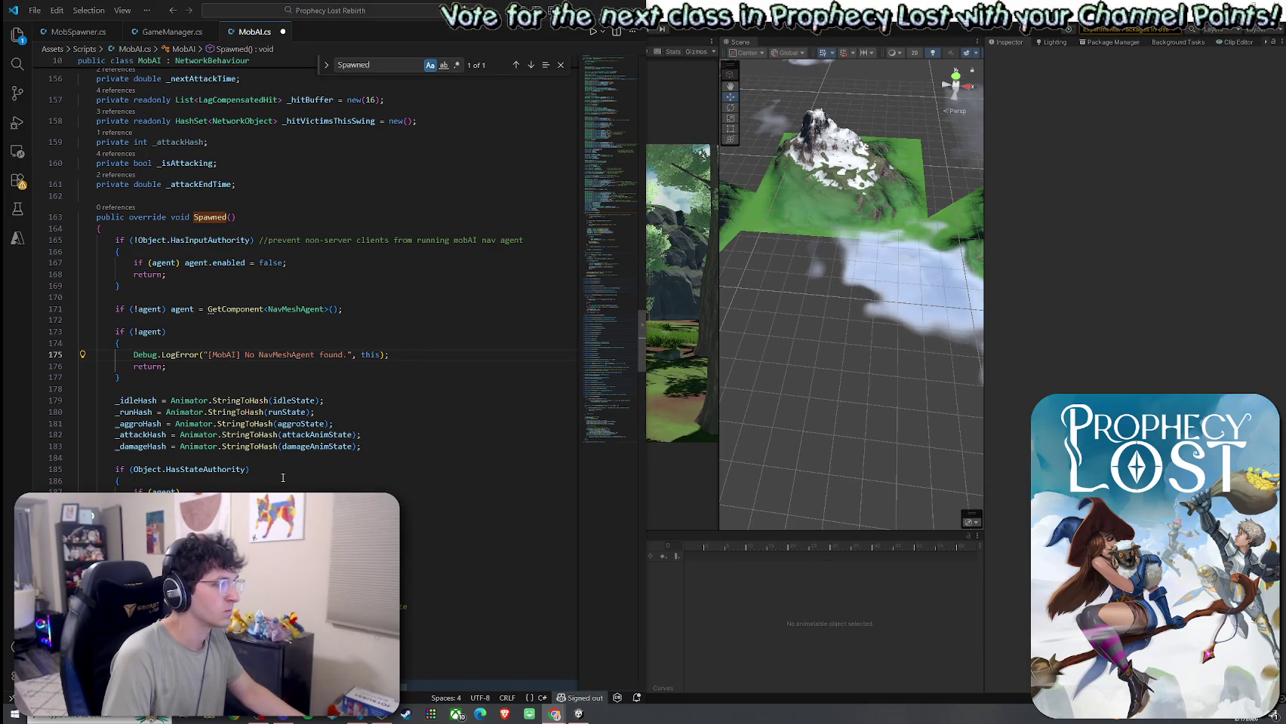
scroll(283, 477, "down", 1)
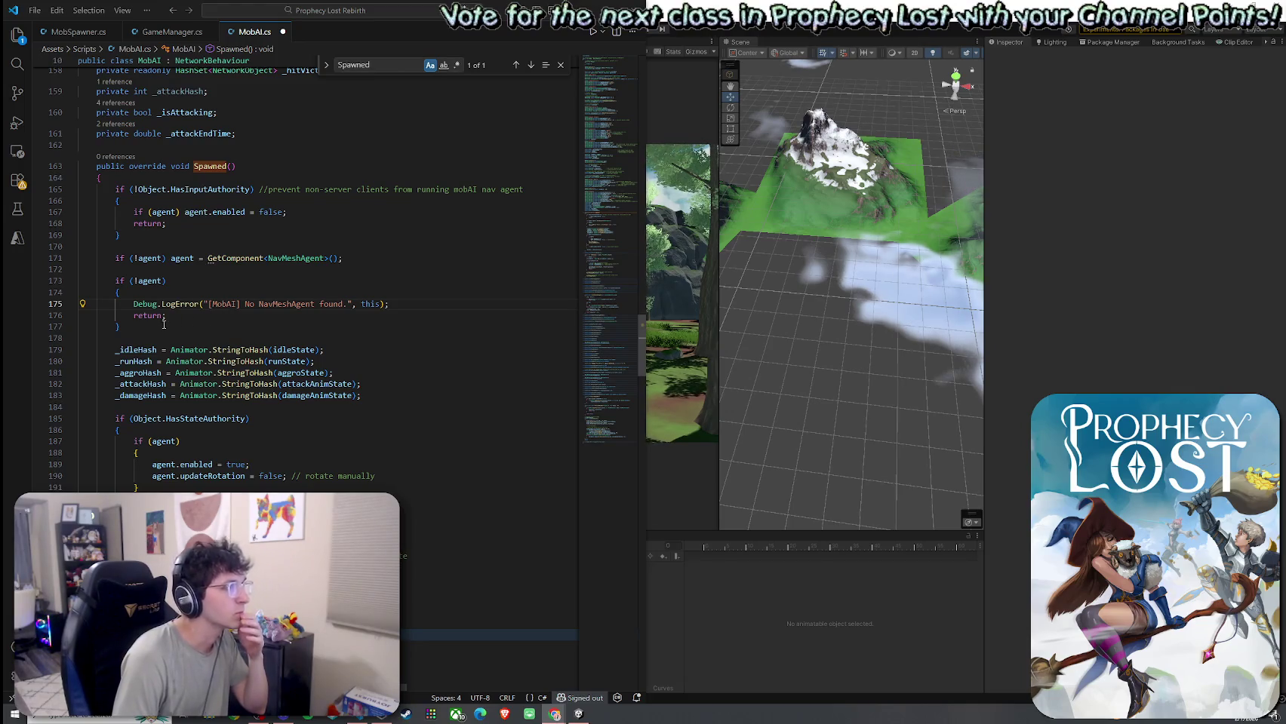
Step: Delete the authority check, agent lookup and missing-agent check from Spawned
left_click_drag(149, 333, 87, 190)
key("BackSpace")
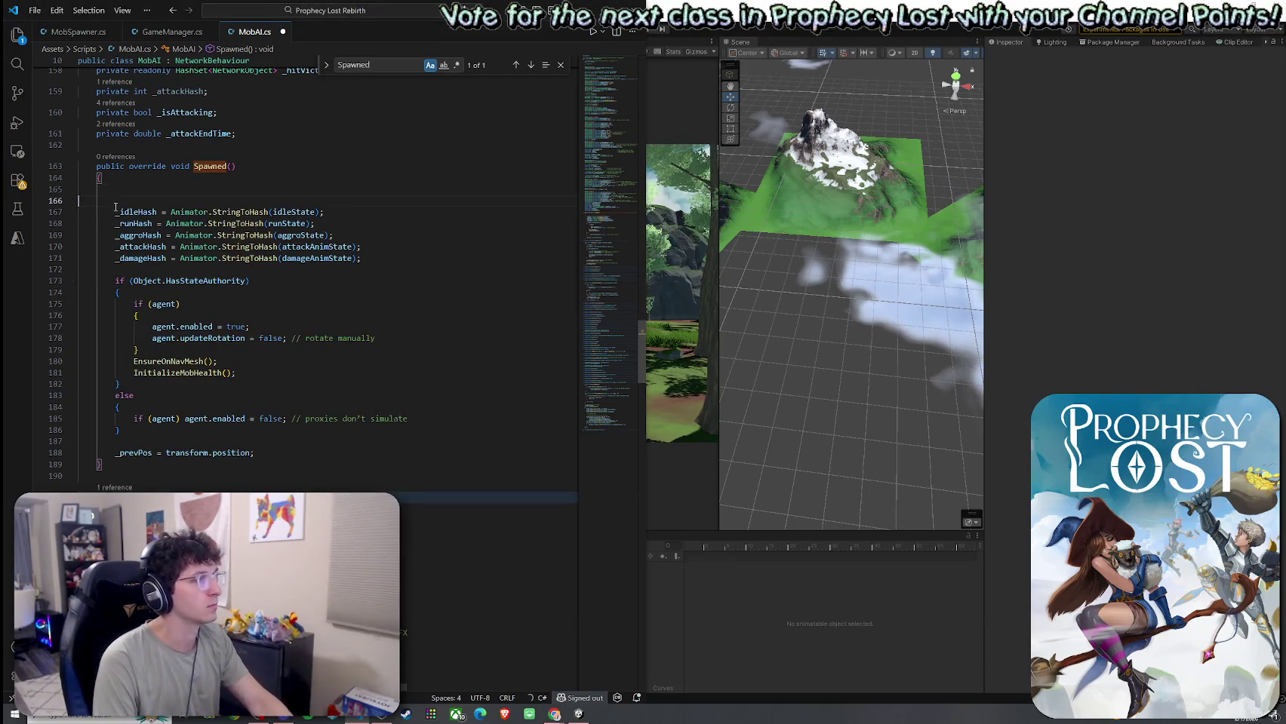
key("BackSpace")
key("Delete")
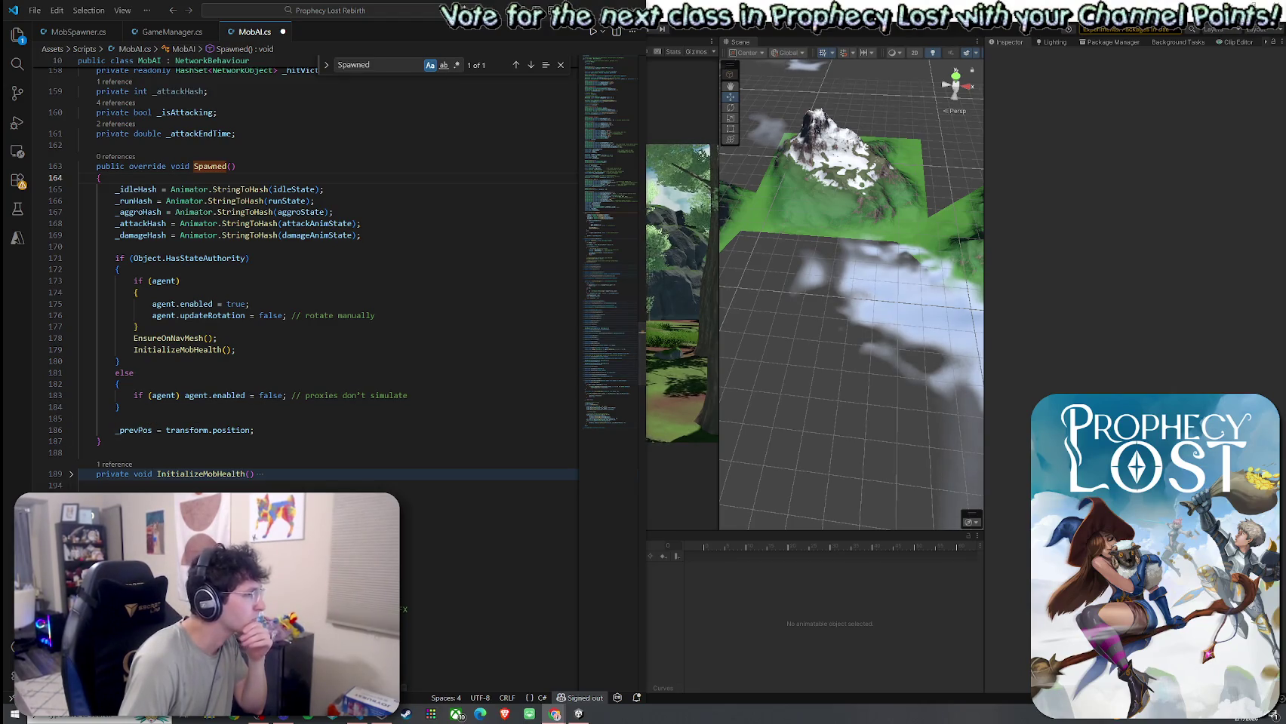
Step: Remove the blank line before _prevPos and add an empty line after it
left_click(171, 430)
left_click(159, 418)
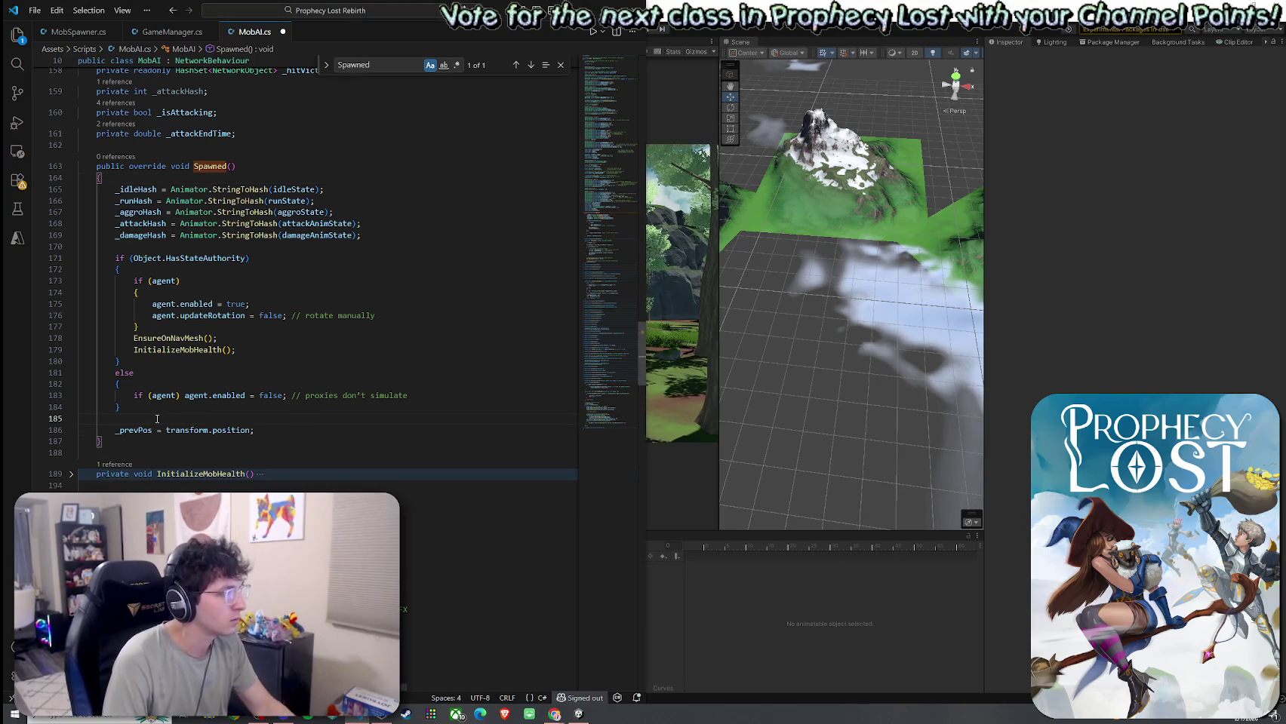
key("BackSpace")
key("Down")
key("End")
key("Return")
key("Return")
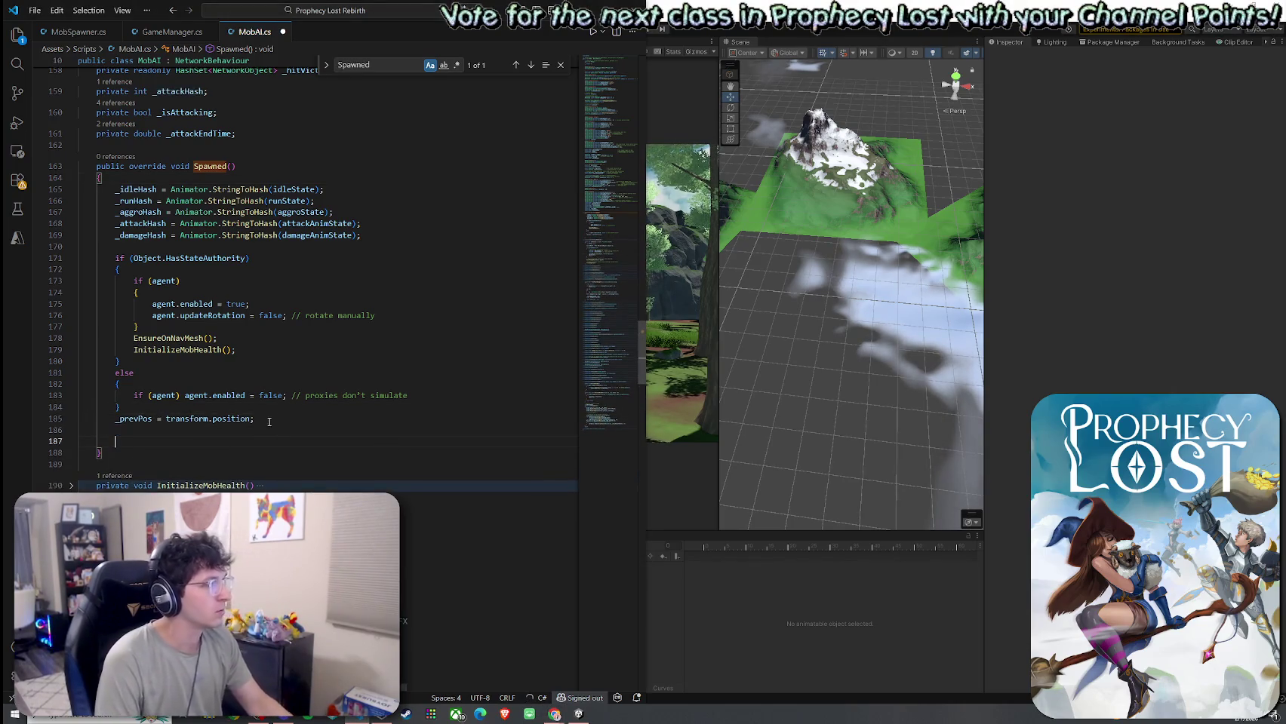
key("Escape")
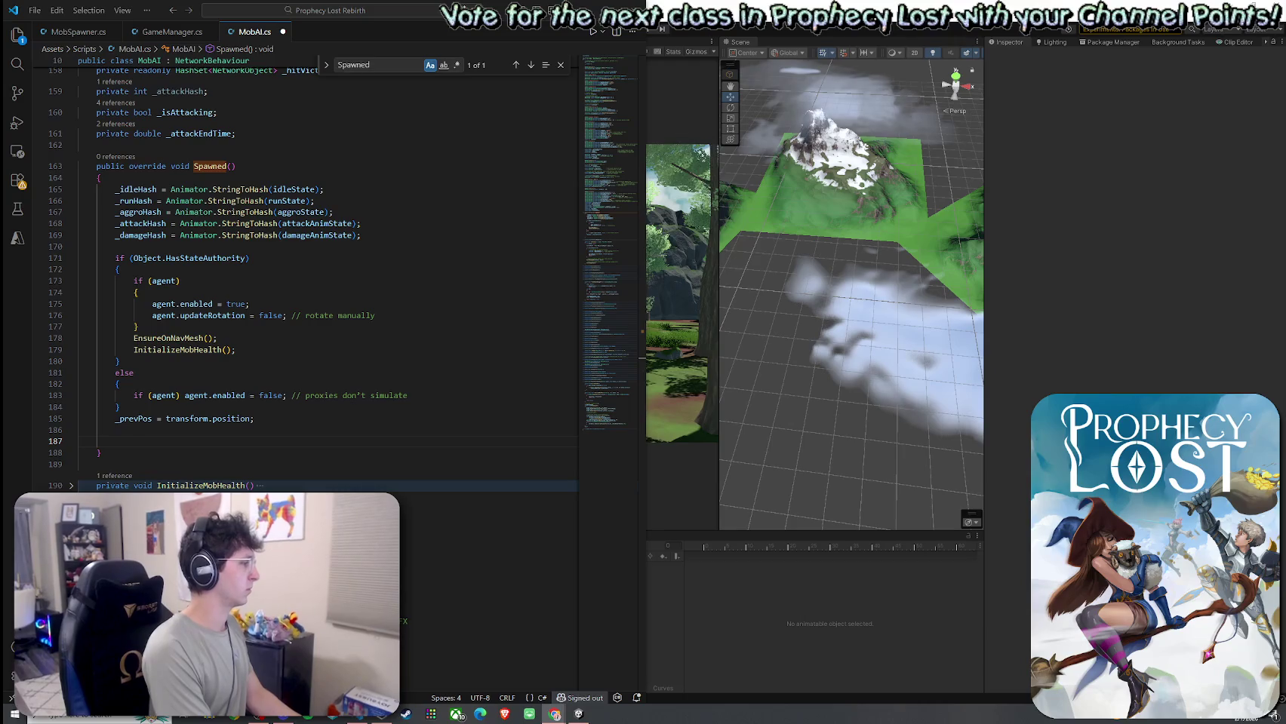
left_click_drag(106, 453, 76, 166)
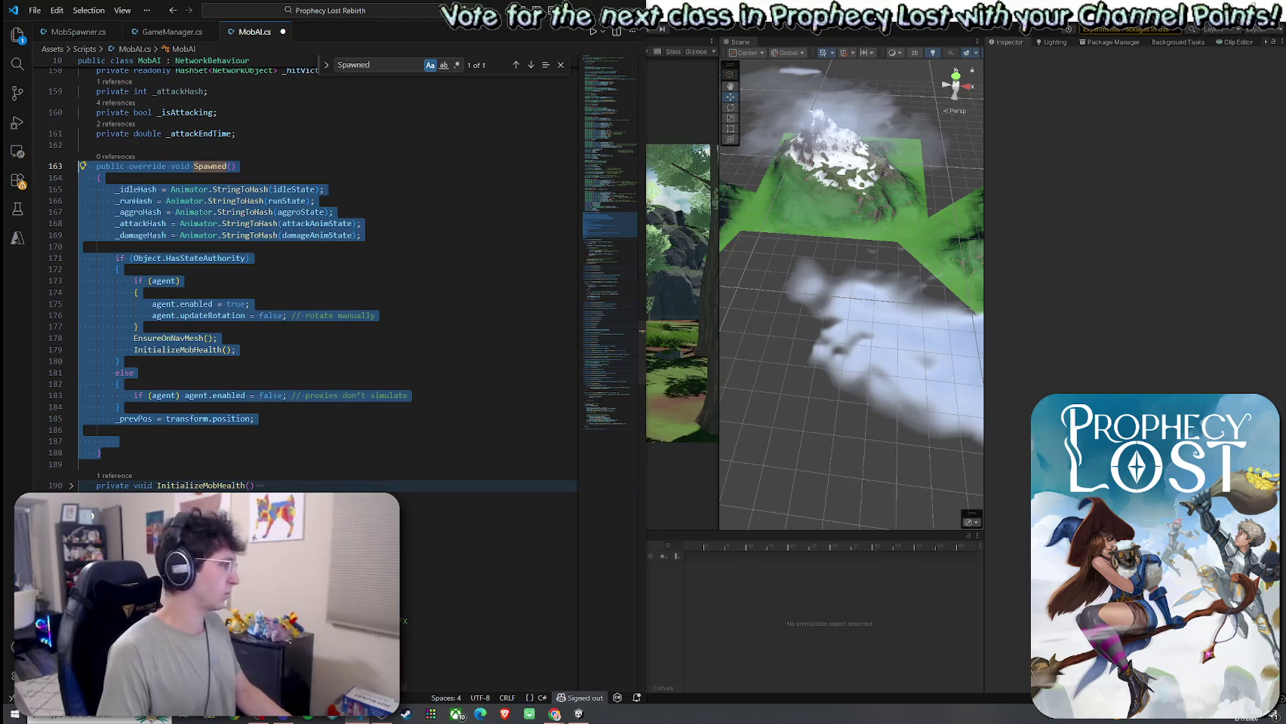
key("alt+Tab")
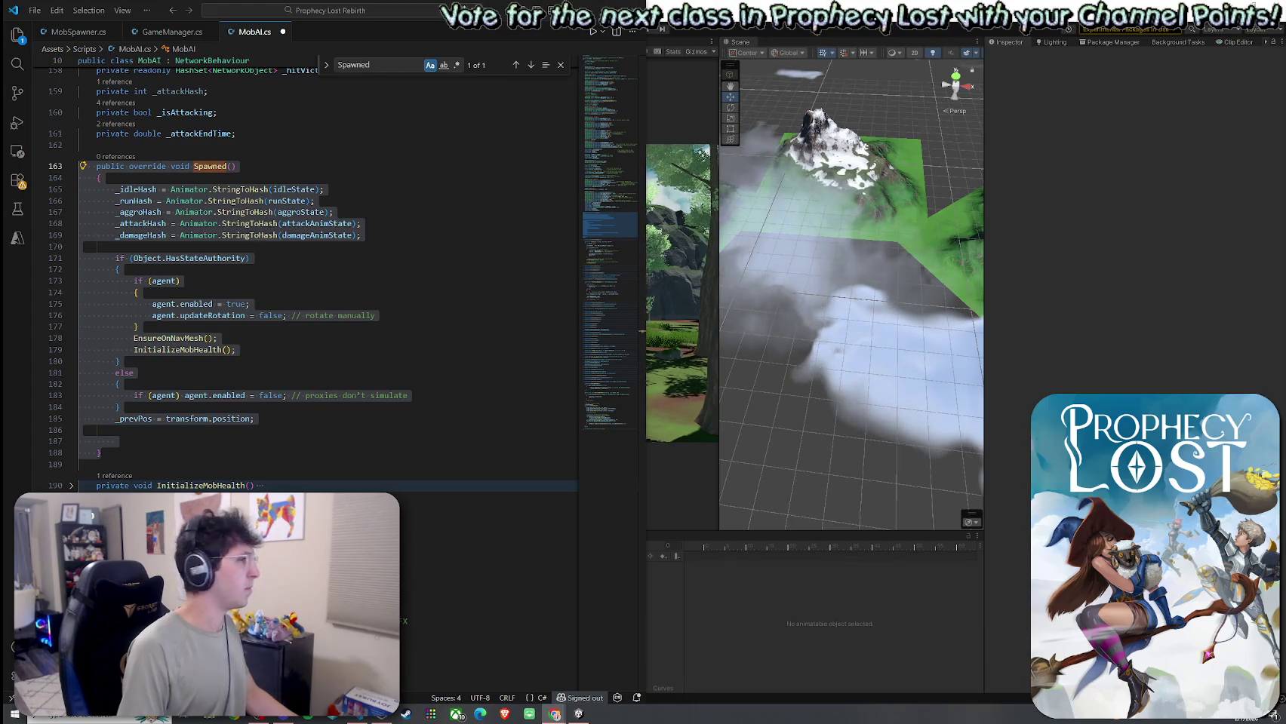
left_click(192, 290)
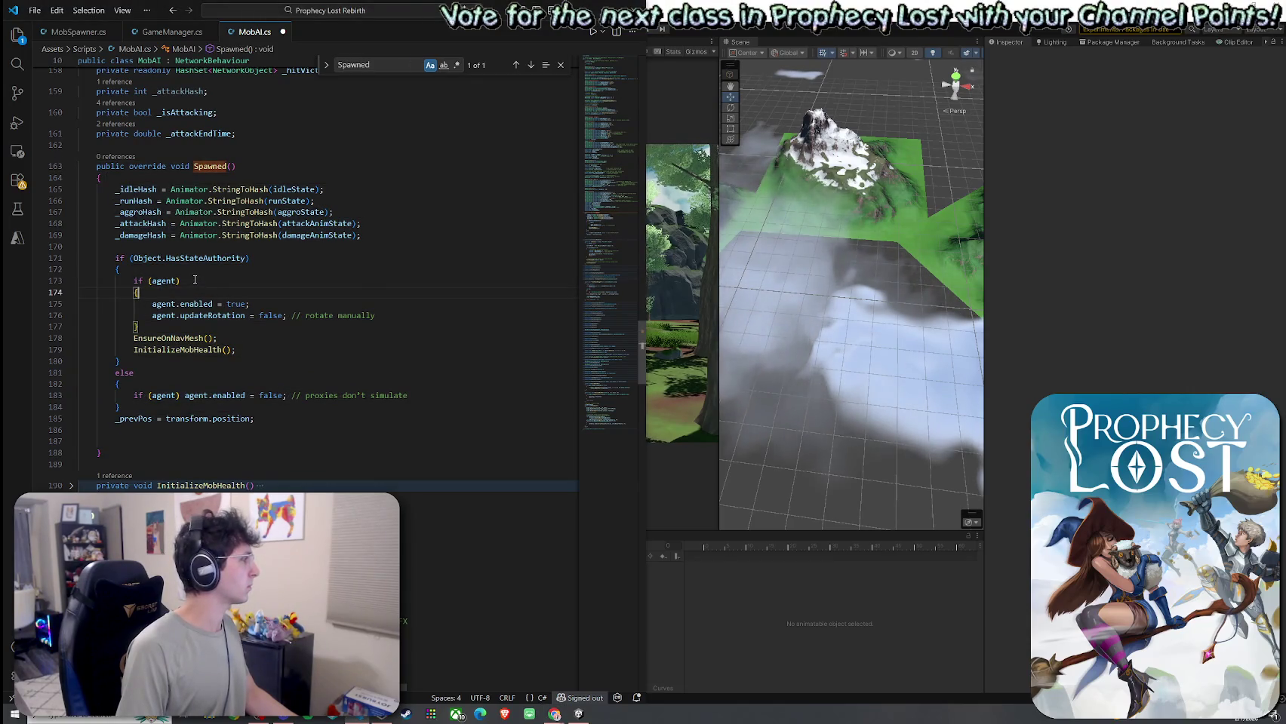
mouse_move(143, 259)
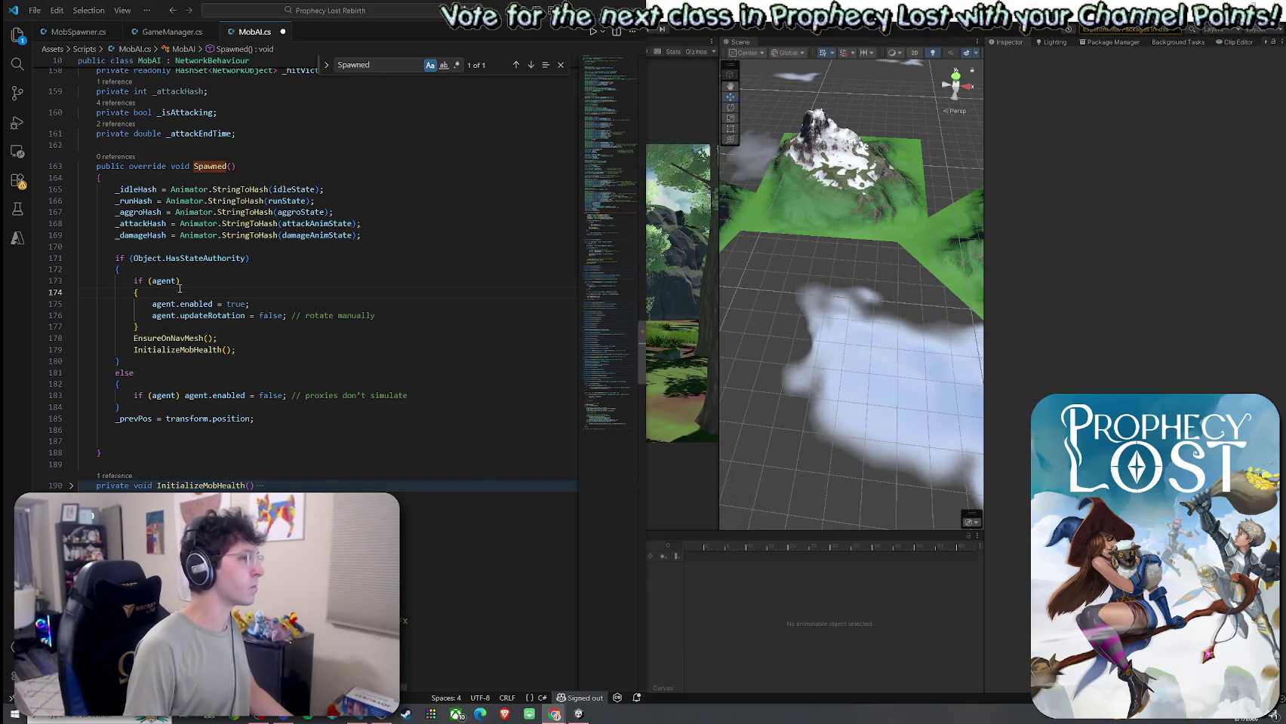
left_click_drag(249, 305, 151, 304)
Step: Replace the agent-enable and updateRotation lines with 'if (agent) agent.enabled = false;'
type("// IMPORTANT: disable first so Unity doesn't try to create the agent off-navmesh")
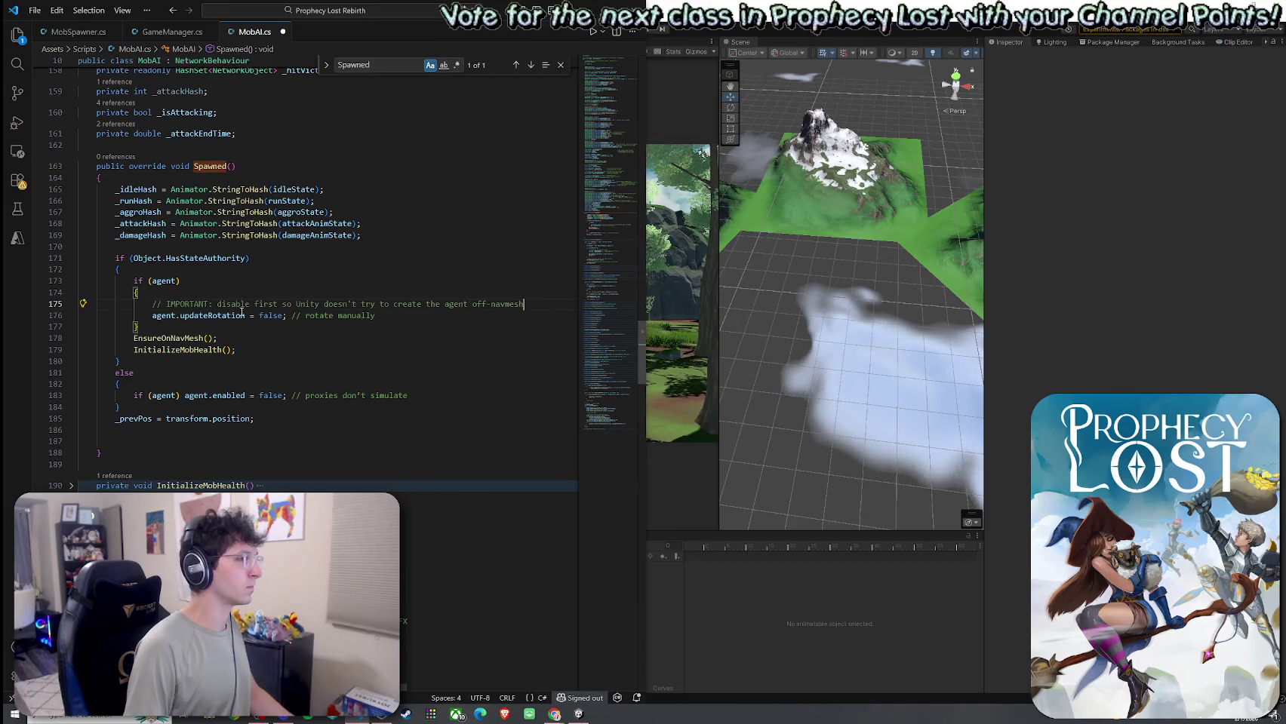
left_click_drag(375, 316, 152, 315)
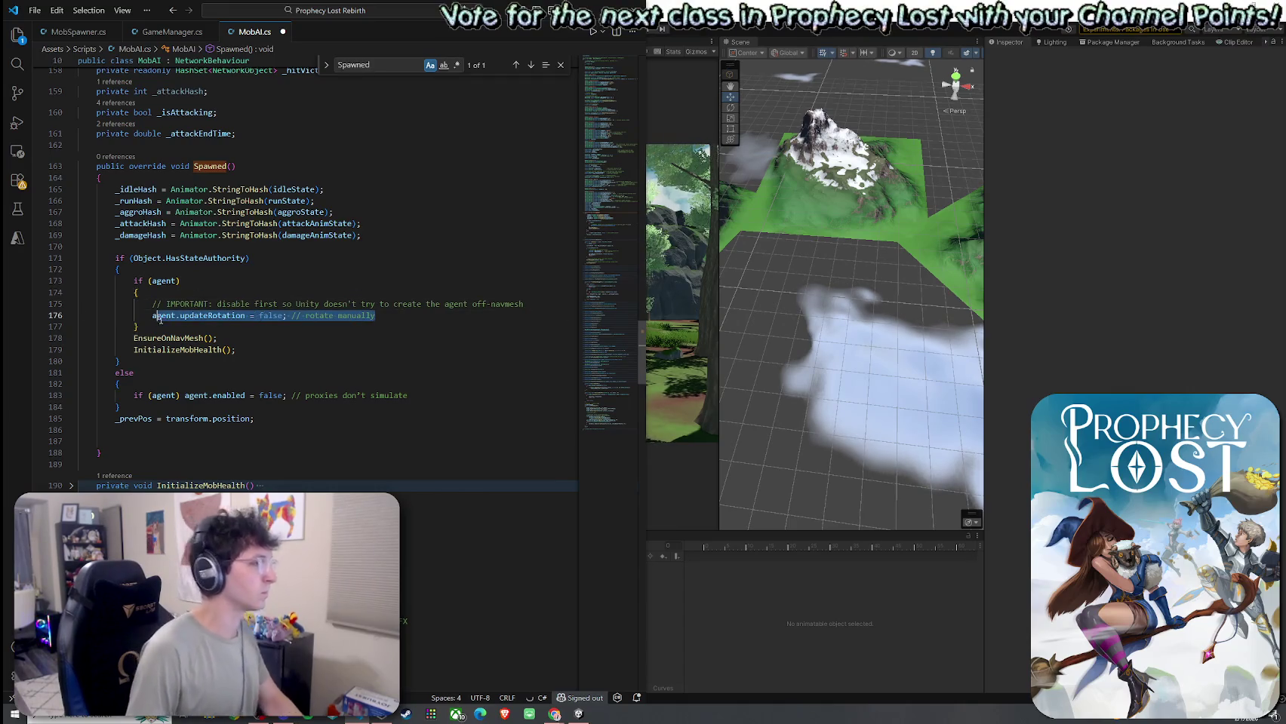
key("BackSpace")
key("ctrl+z")
key("ctrl+y")
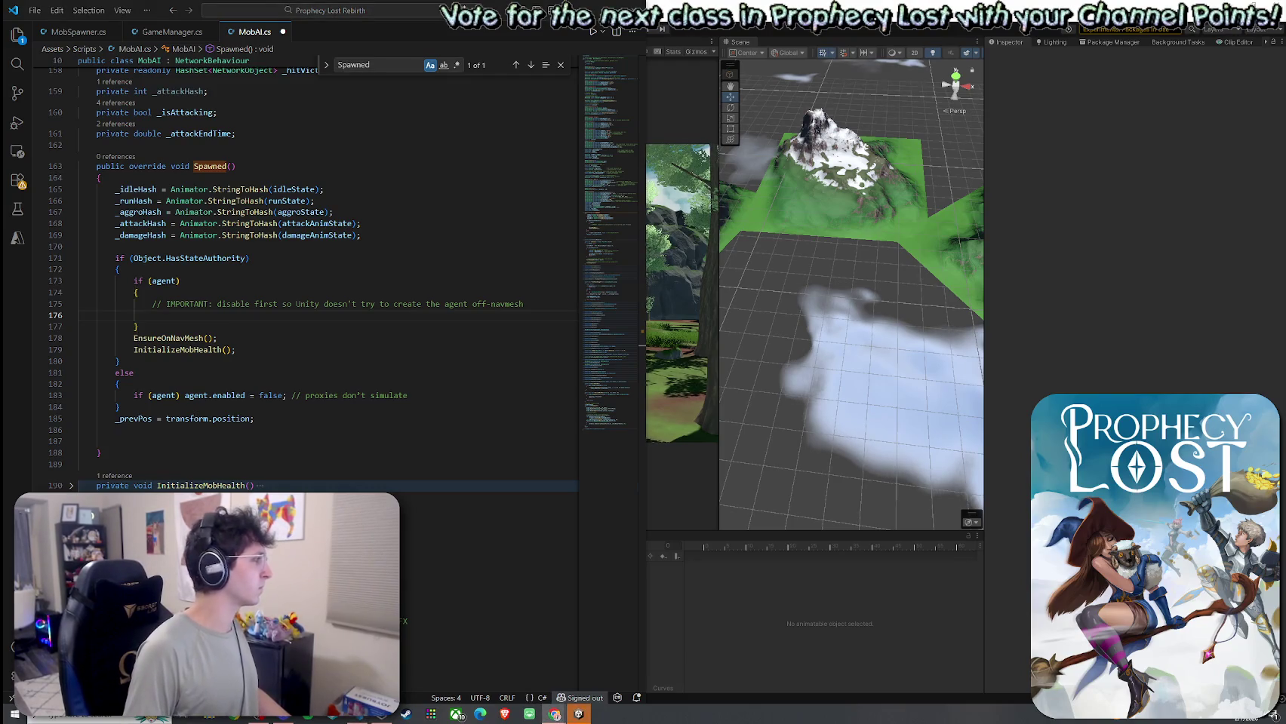
type("if (agent) agent.enabled = false;")
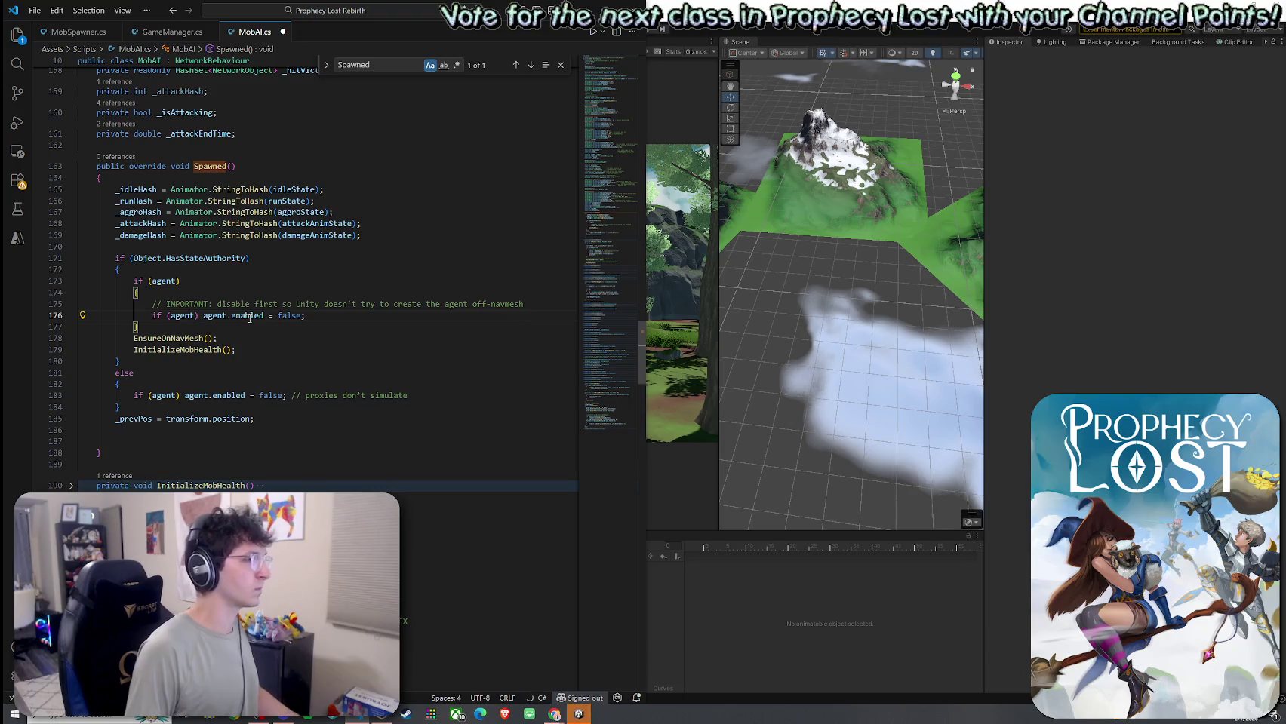
key("Escape")
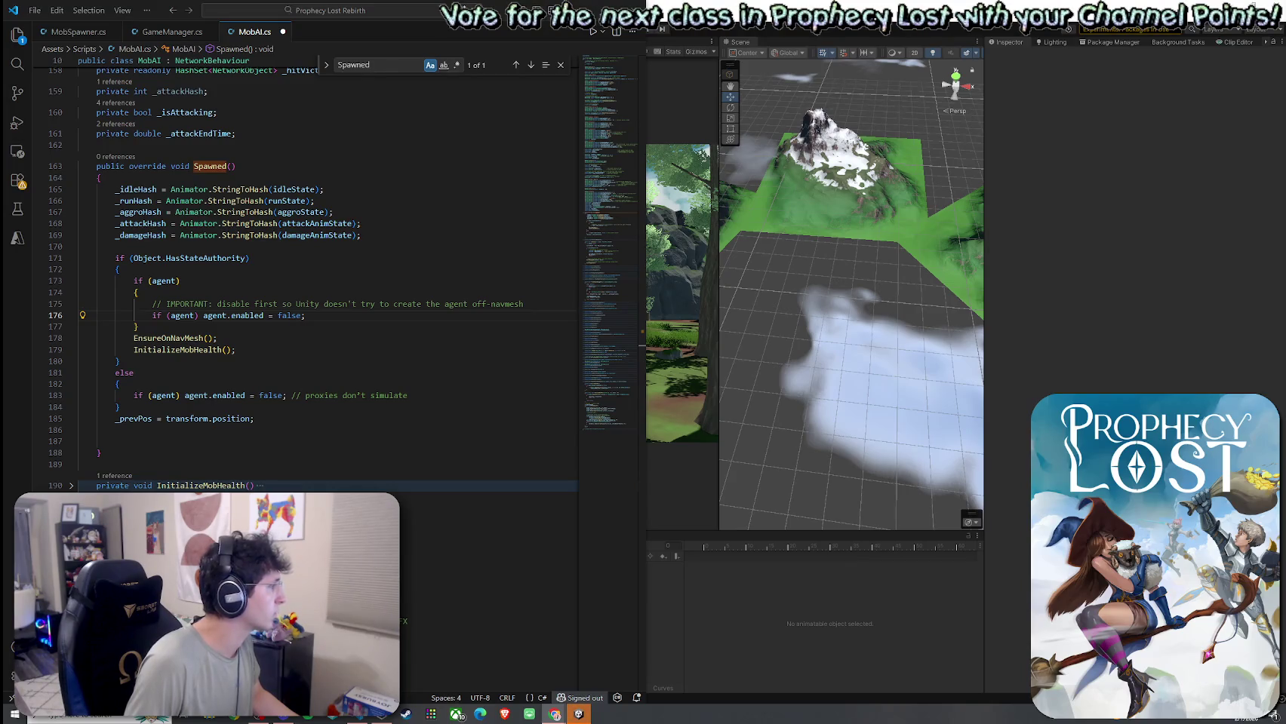
Step: Paste the new Spawned body that snaps to the NavMesh first, indented one level
left_click_drag(101, 453, 96, 178)
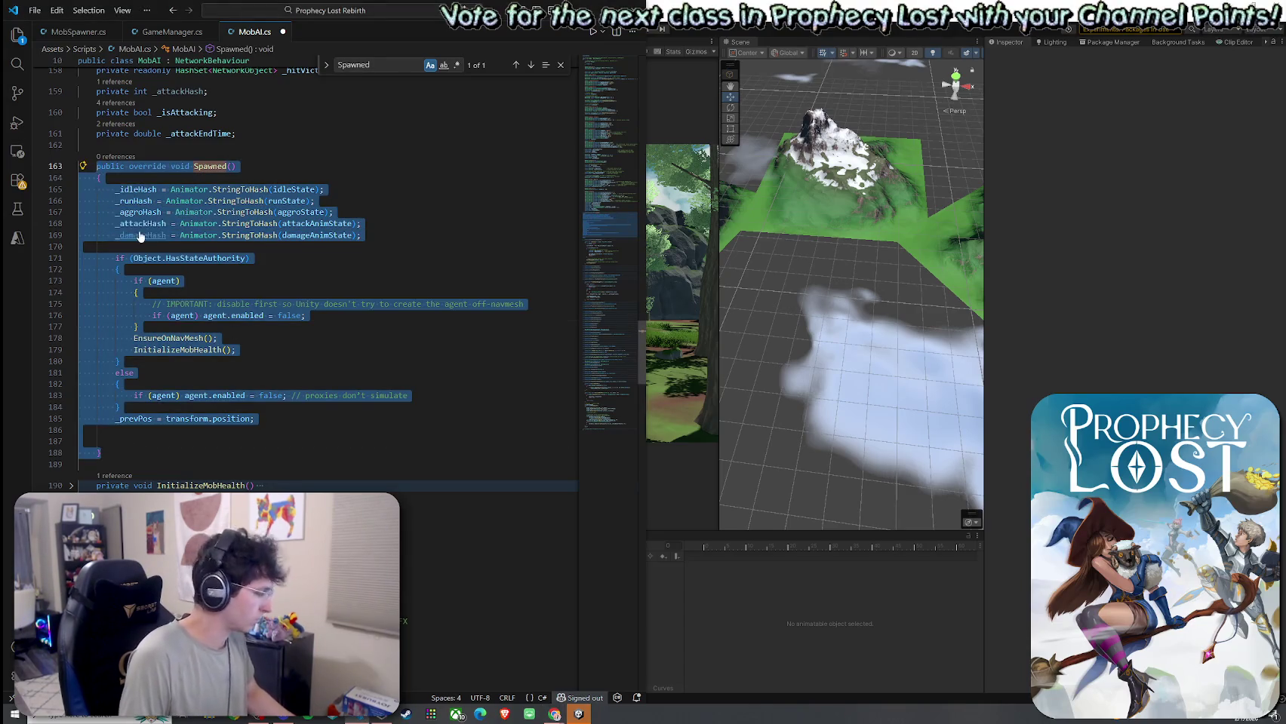
key("ctrl+v")
left_click_drag(137, 489, 73, 114)
key("Tab")
left_click(129, 199)
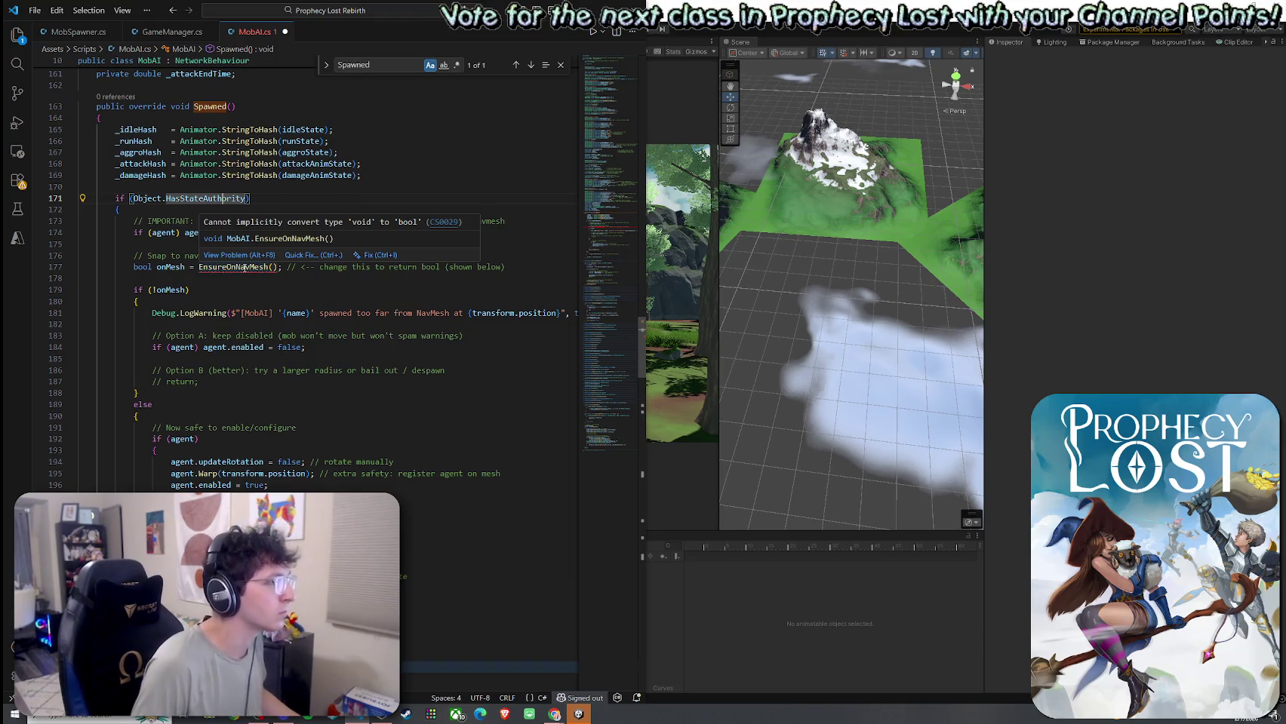
Step: Jump to the EnsureOnNavMesh definition via Go to Definition
left_click(244, 268)
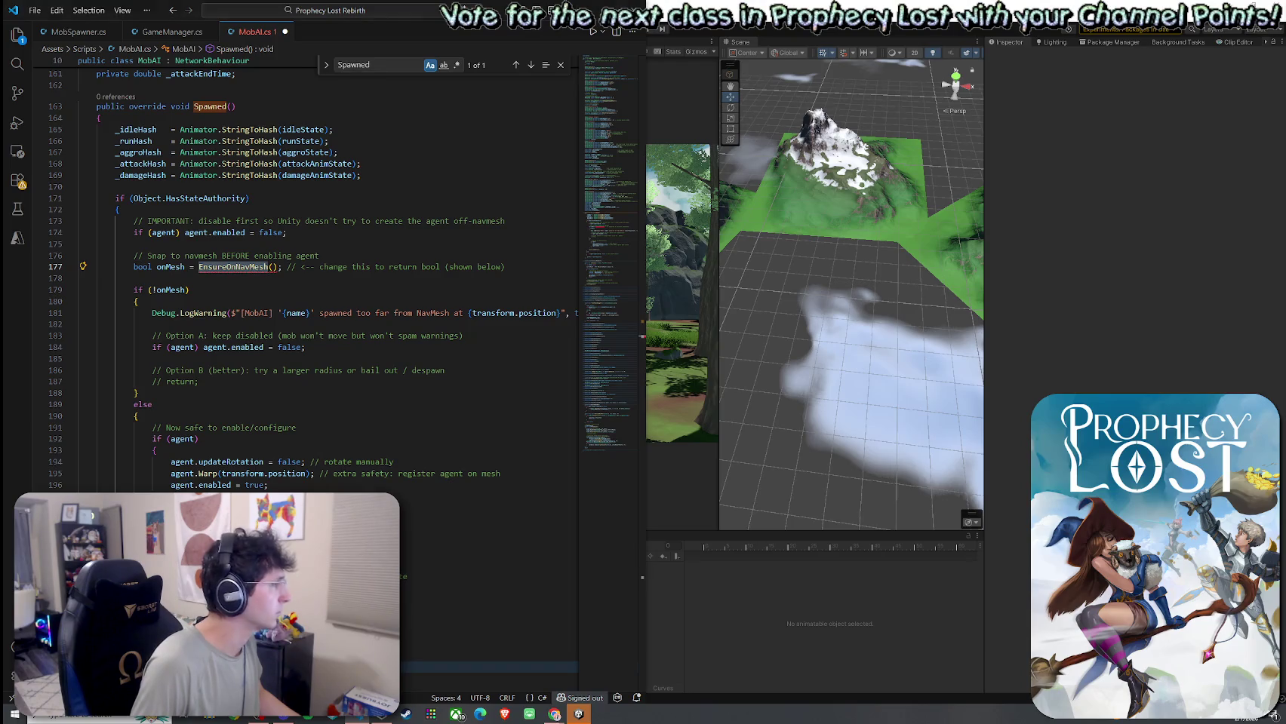
right_click(247, 267)
left_click(270, 281)
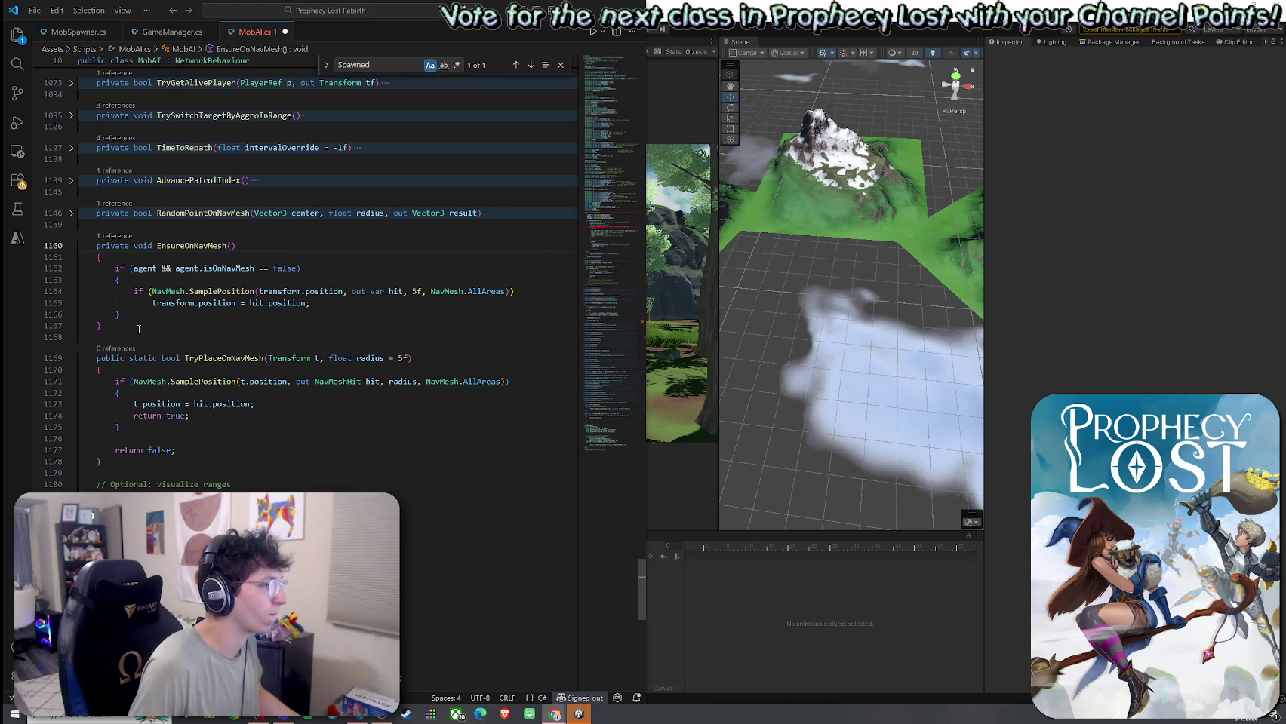
Step: Delete TryPlaceOnNavMesh and paste the bool EnsureOnNavMesh with a 6f radius, properly indented
mouse_move(131, 462)
left_mouse_down()
mouse_move(78, 355)
mouse_move(98, 255)
mouse_move(78, 246)
left_mouse_up()
key("Delete")
type("using UnityEngine.AI;  private bool EnsureOnNavMesh(float radius = 6f) {     // If your mob spawns slightly above terrain, this can help:     // transform.position += Vector3.up * 0.25f;      if (NavMesh.SamplePosition(transform.position, out var hit, radius, NavMesh.AllAreas))     {         transform.position = hit.position;         return true;     }      return false; }")
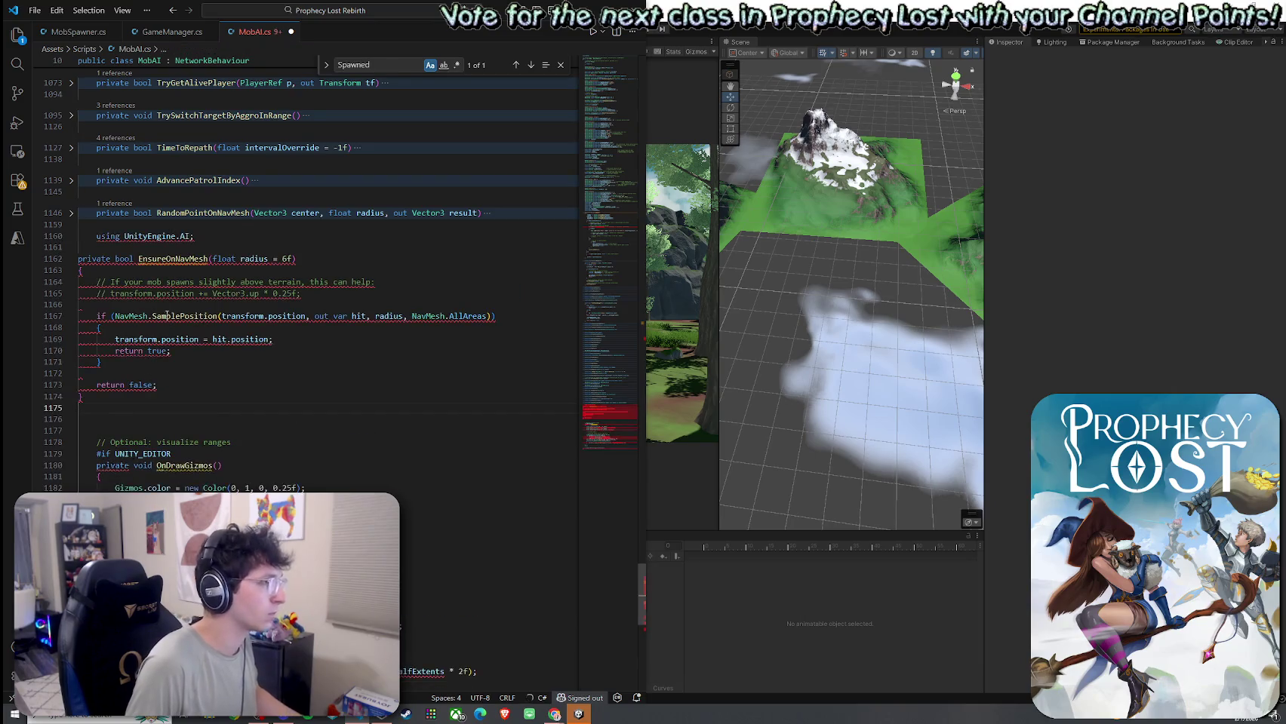
left_click_drag(197, 250, 79, 236)
key("BackSpace")
key("BackSpace")
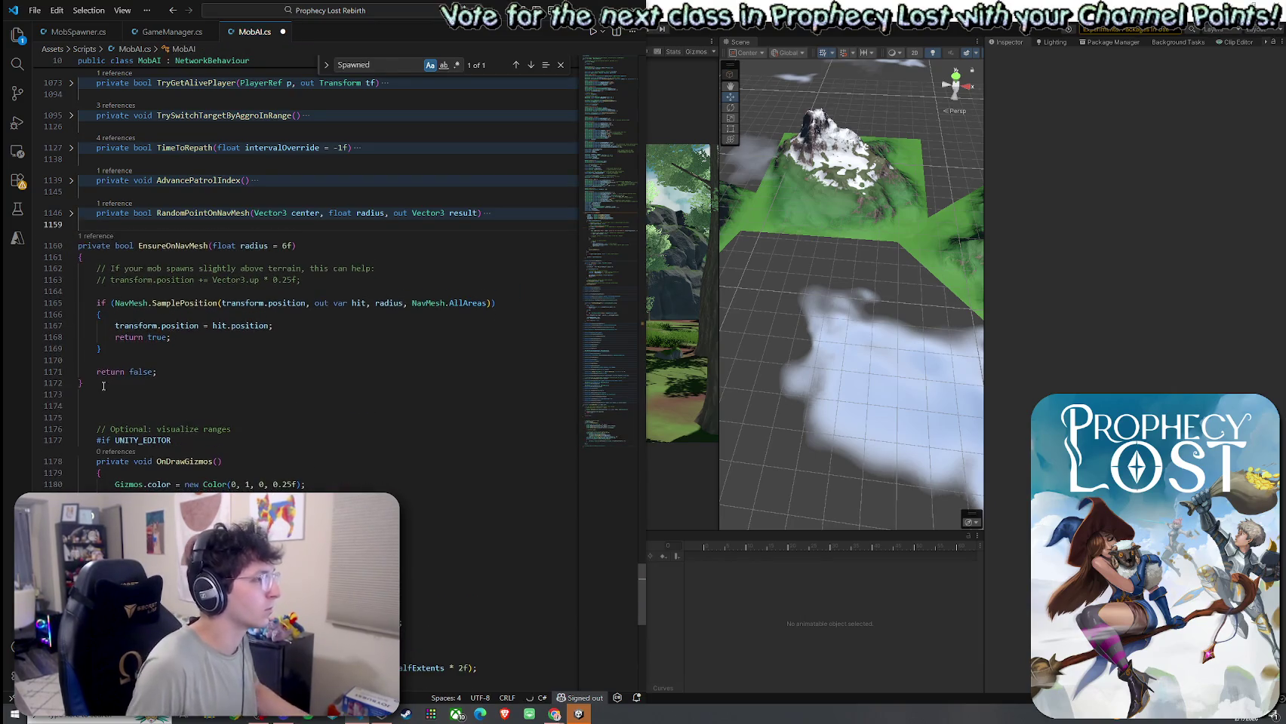
left_click_drag(83, 384, 51, 246)
key("Tab")
left_click(83, 417)
key("BackSpace")
key("BackSpace")
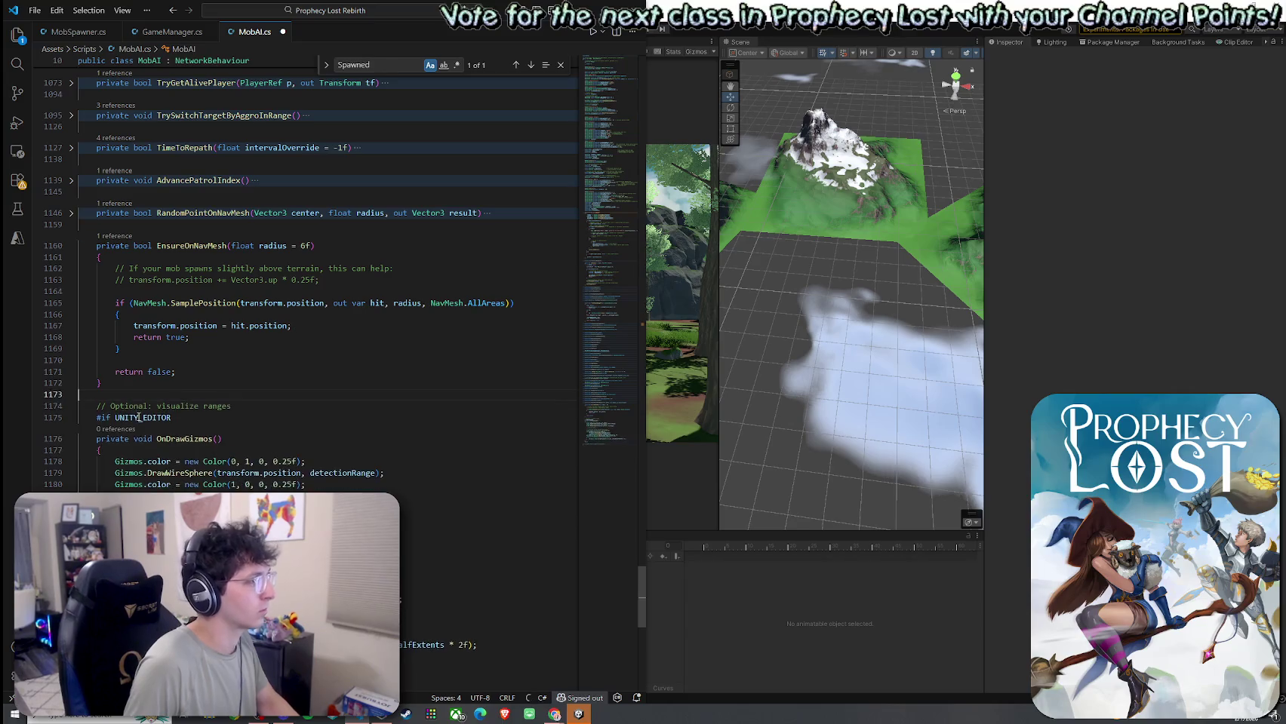
Step: Save MobAI.cs from the File menu
left_click(34, 11)
left_click(60, 252)
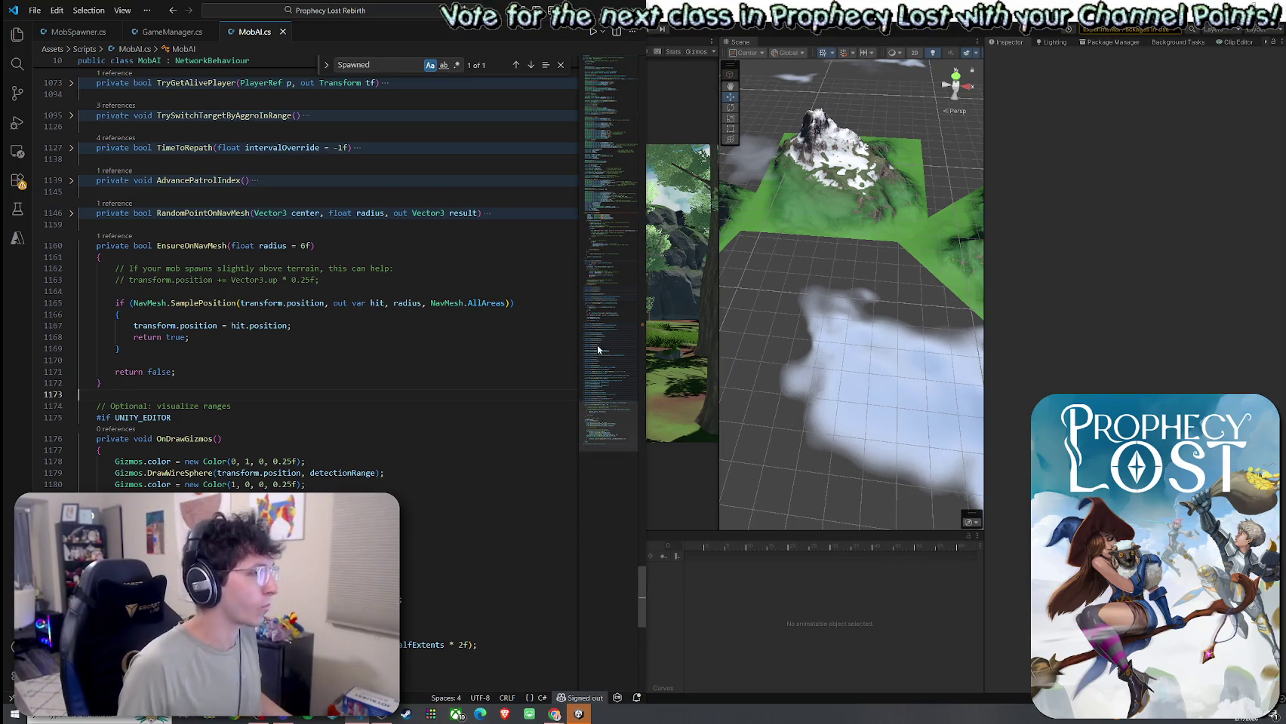
left_click(35, 10)
Step: Close the Find widget searching for 'Spawned' and switch over to the Unity editor
left_click(71, 219)
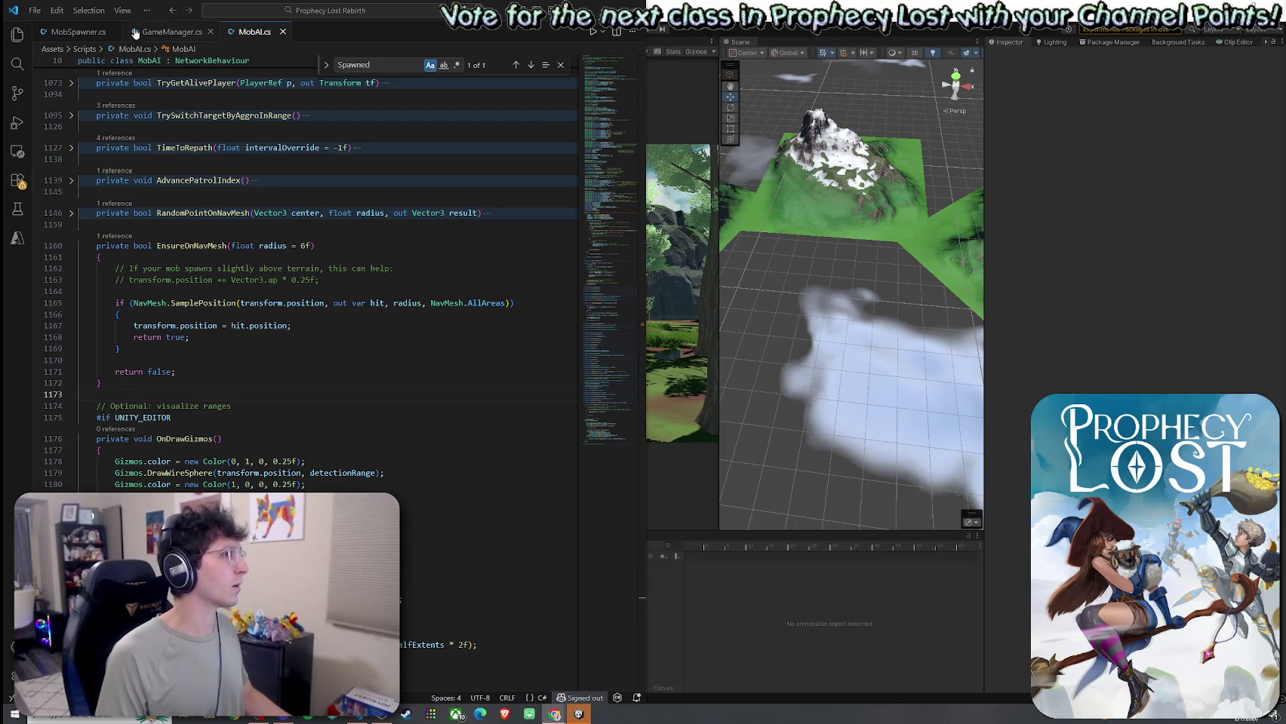
left_click(35, 11)
left_click(50, 220)
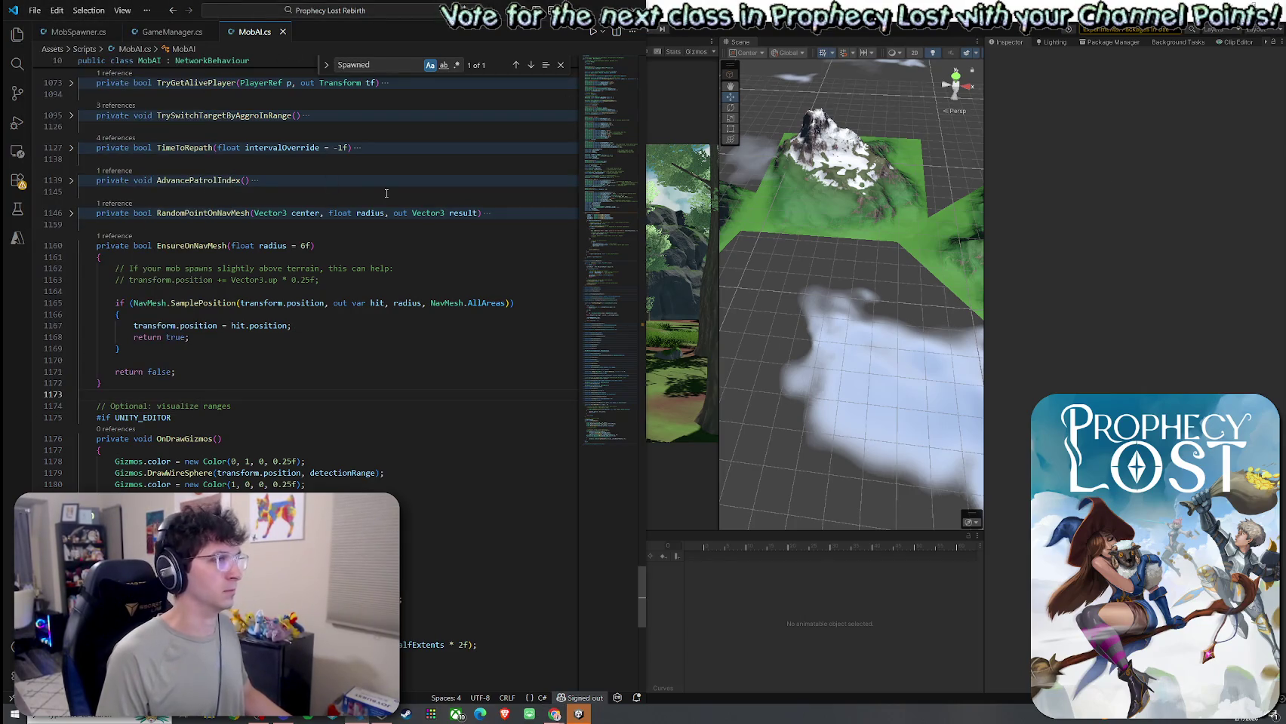
left_click(560, 65)
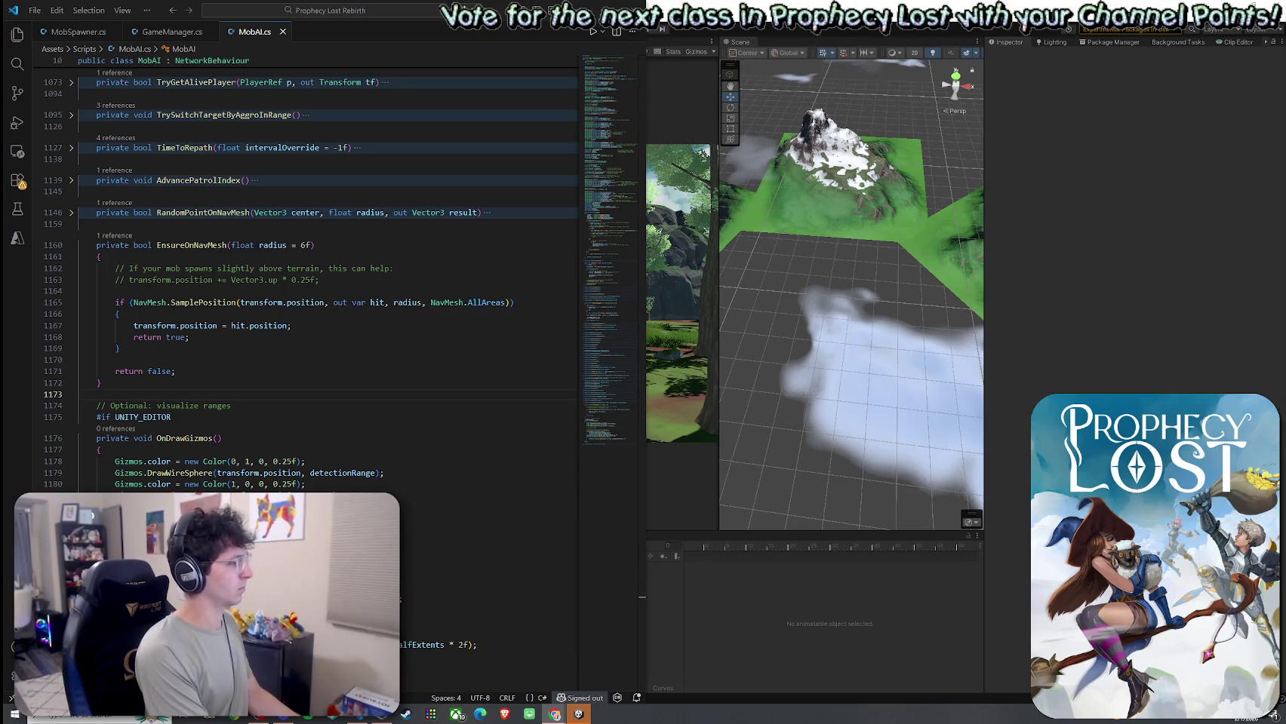
key("alt+Tab")
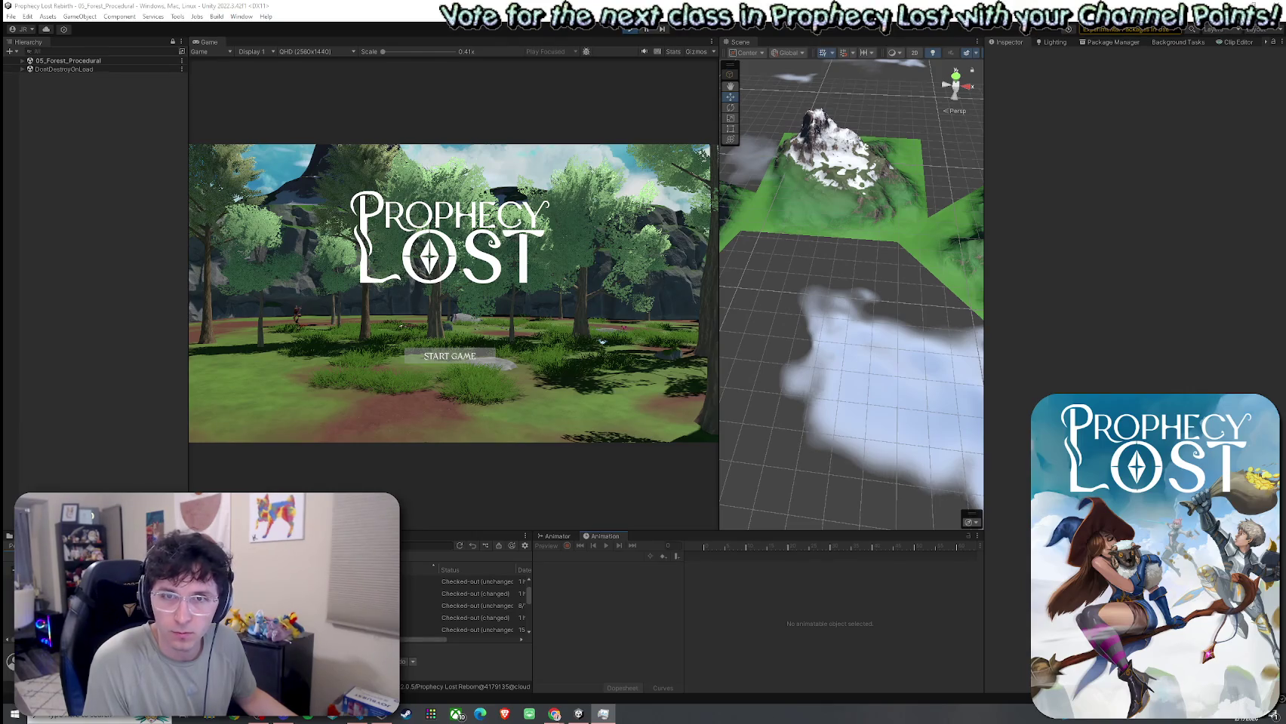
Step: Switch from Unity back to the code editor after the recompile
key("alt+Tab")
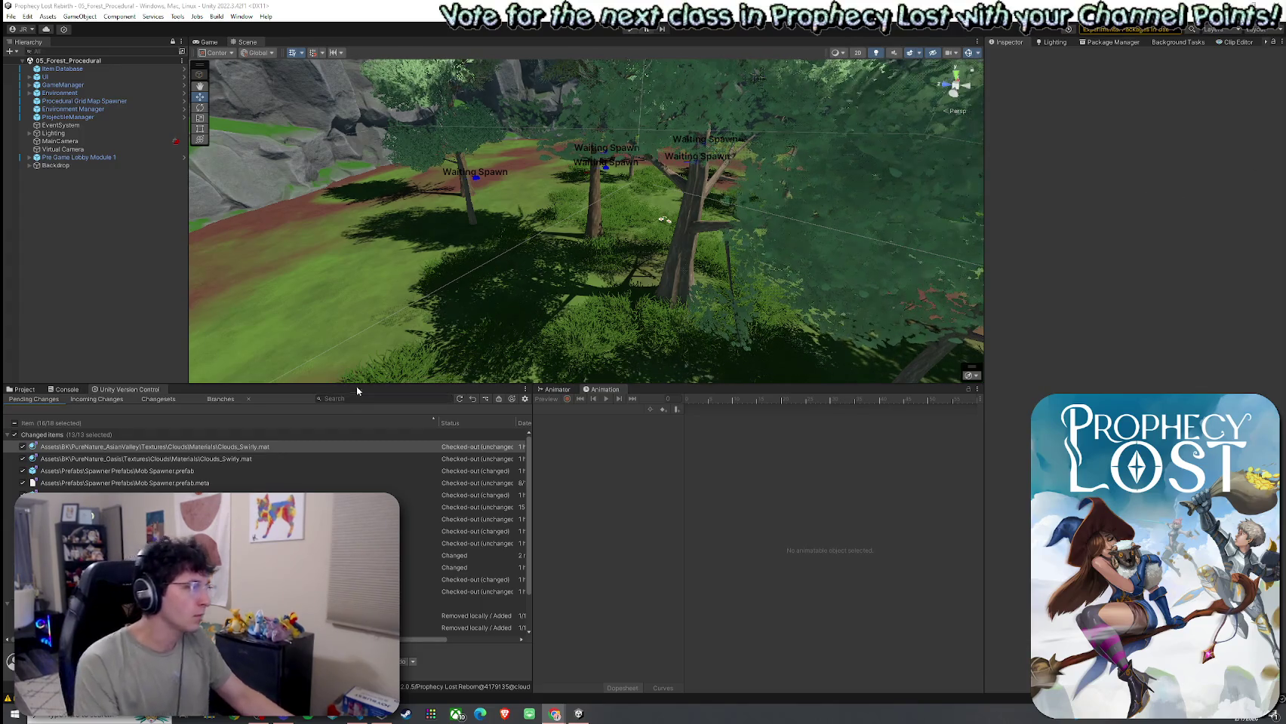
Step: Enlarge the Scene view over the forest, then open the MobAI script from the Project search
left_click_drag(359, 386, 359, 445)
mouse_move(422, 256)
left_mouse_down()
mouse_move(524, 262)
mouse_move(625, 237)
mouse_move(611, 276)
mouse_move(676, 232)
mouse_move(594, 283)
left_mouse_up()
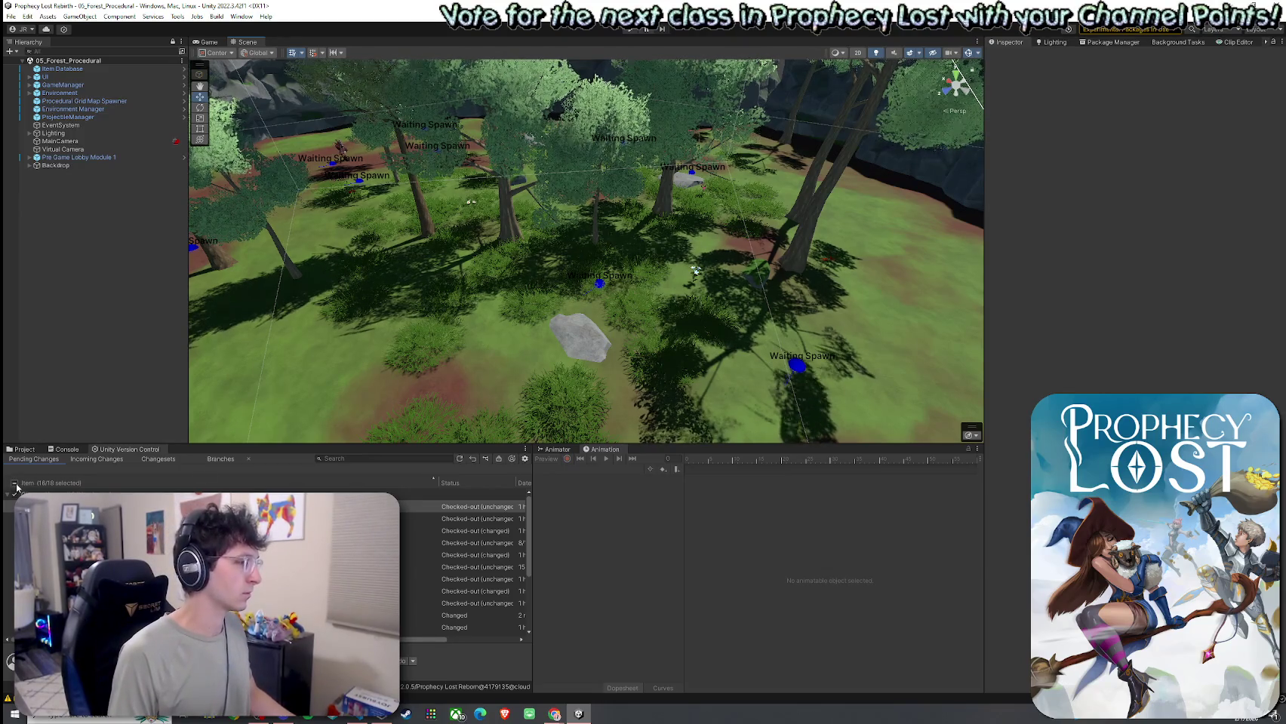
scroll(465, 566, "down", 5)
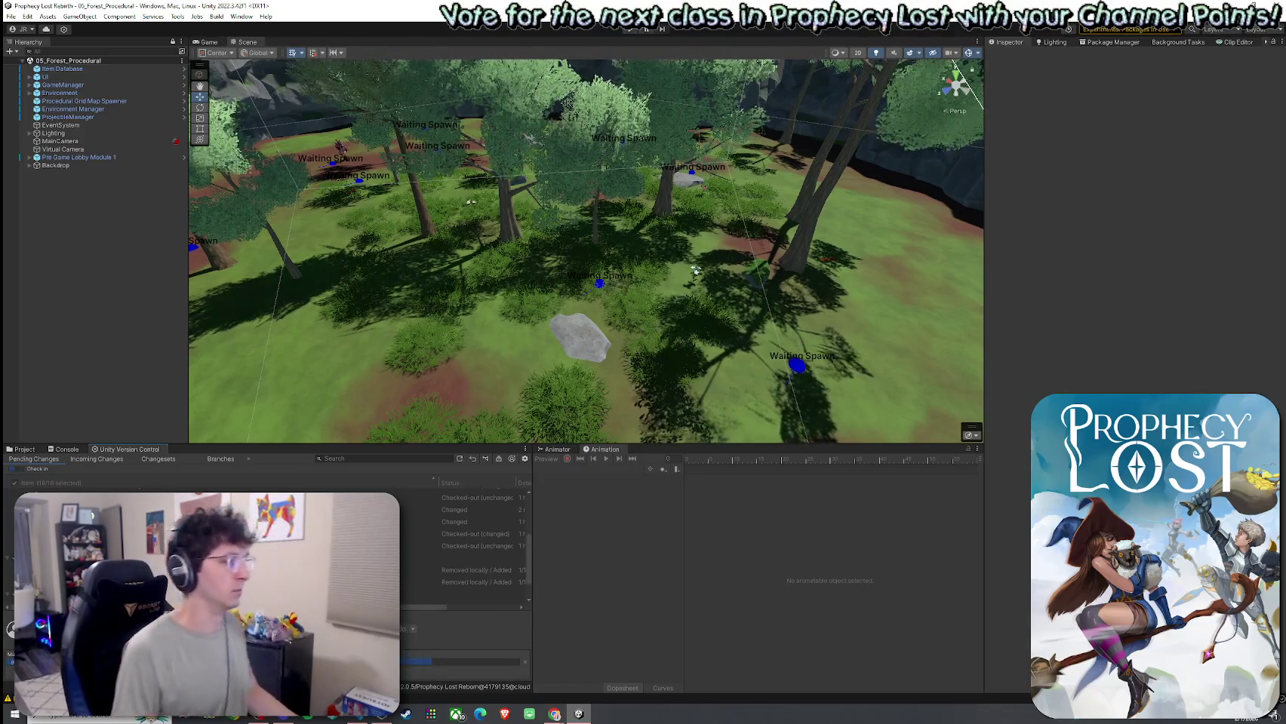
left_click(24, 452)
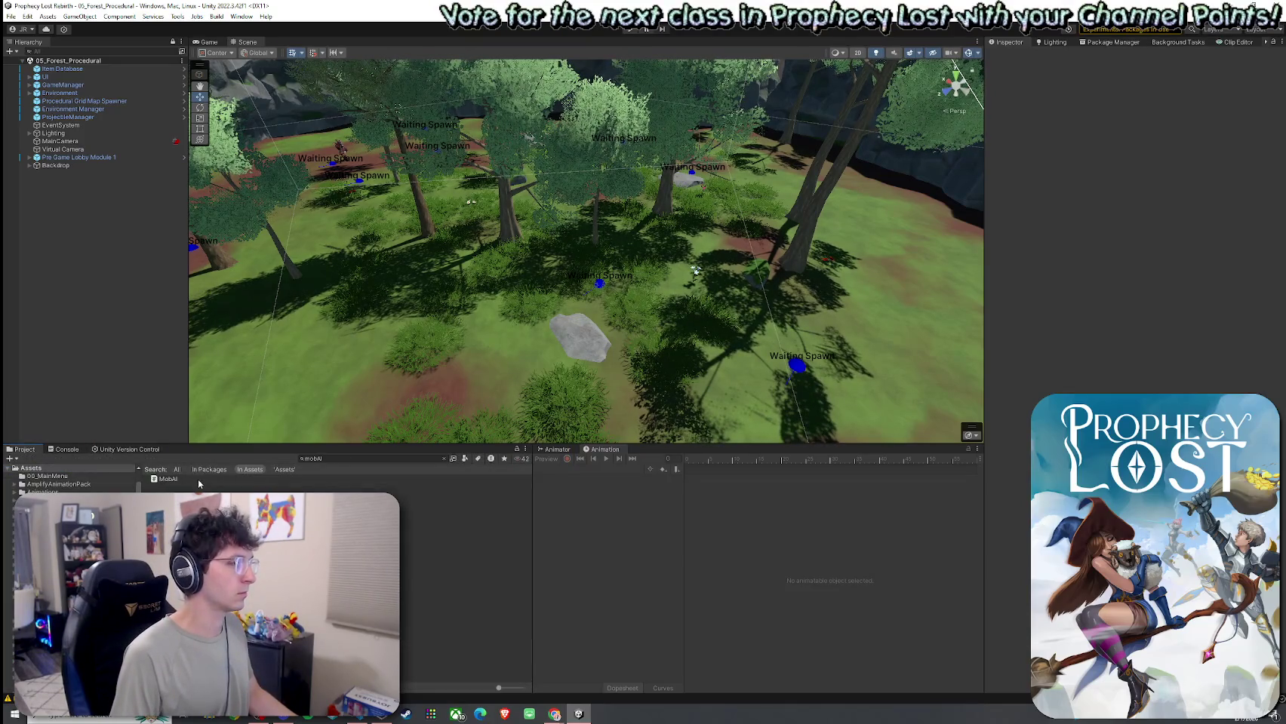
left_click(169, 479)
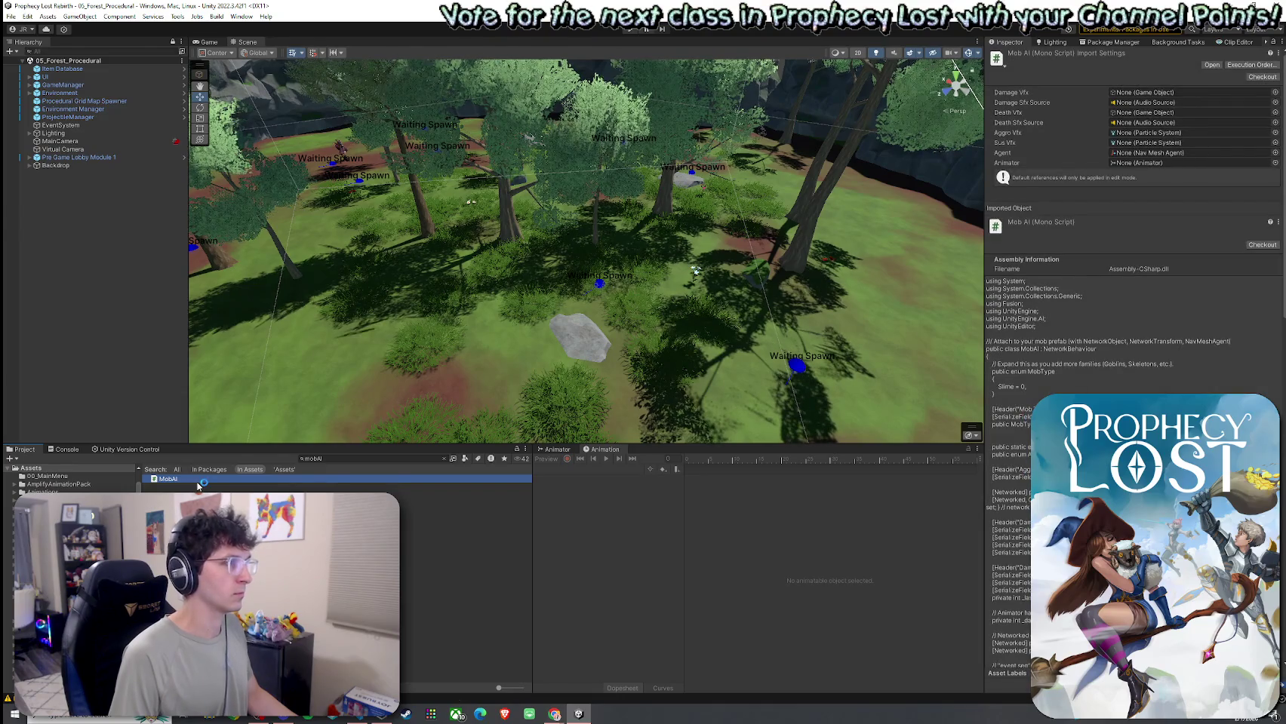
scroll(230, 317, "down", 20)
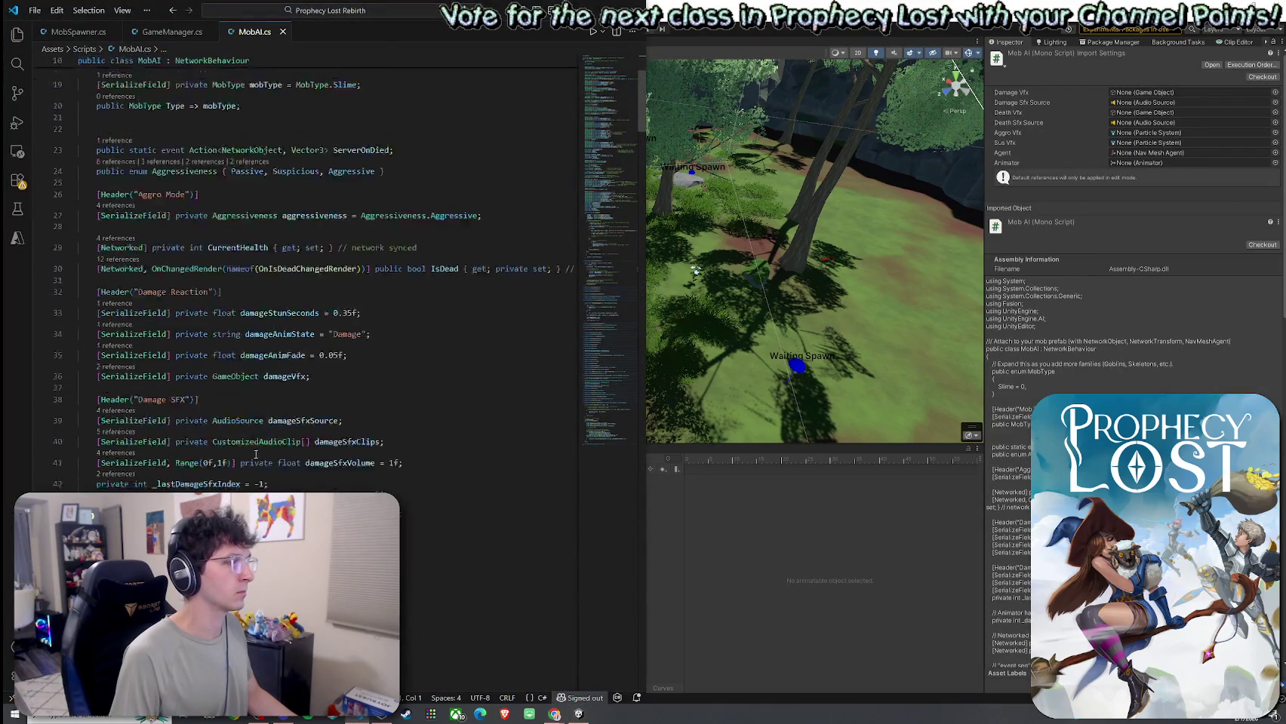
Step: Review the Option A off-NavMesh branch and its warning in Spawned
scroll(256, 443, "down", 20)
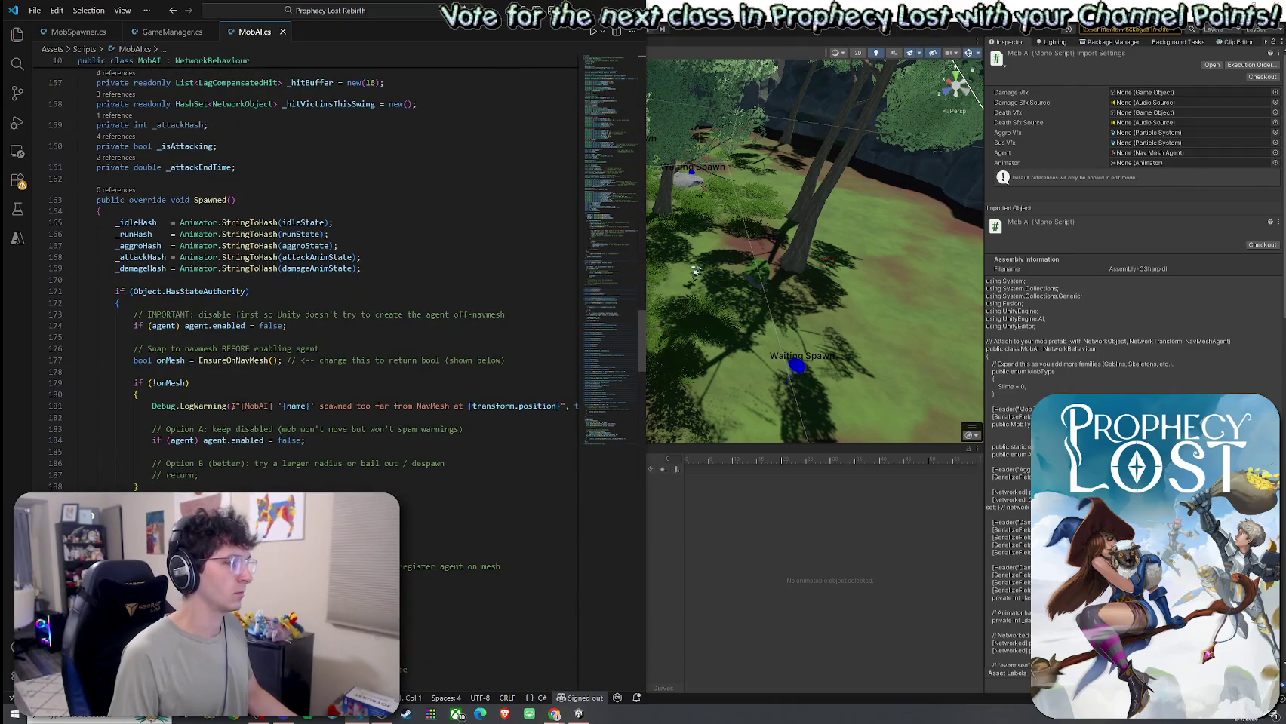
left_click_drag(243, 429, 369, 434)
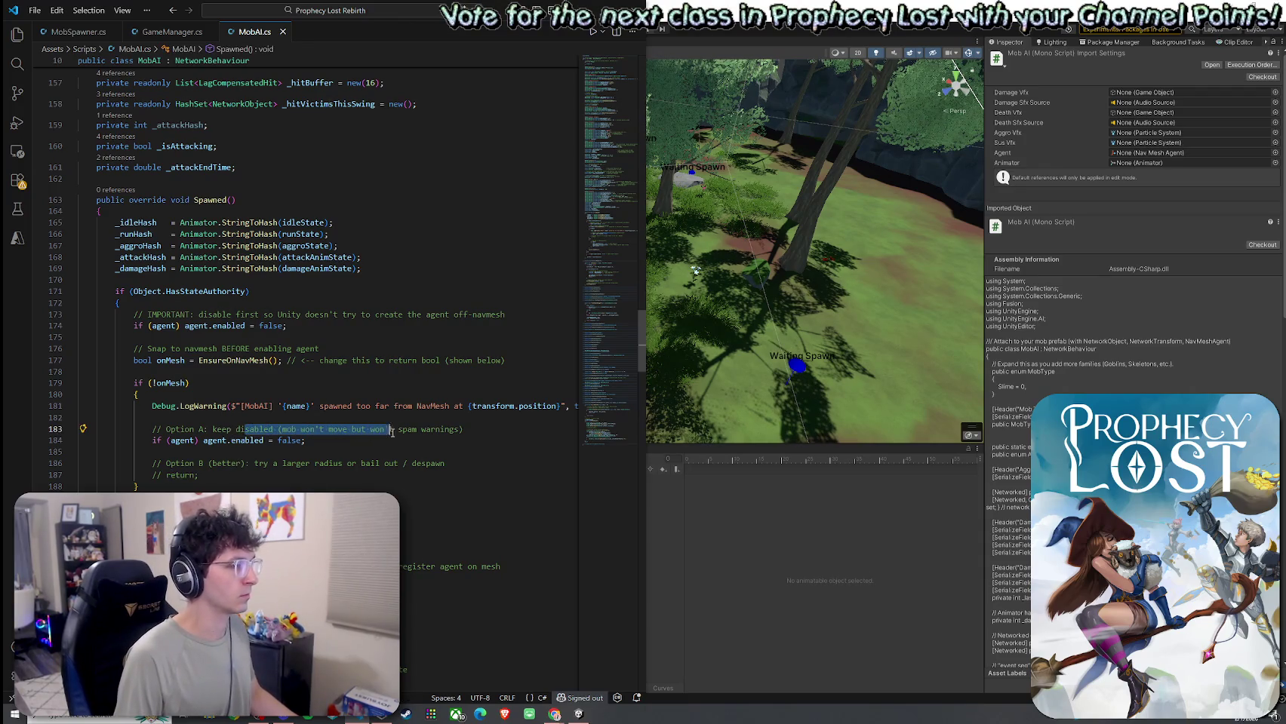
mouse_move(465, 432)
left_mouse_down()
mouse_move(330, 465)
mouse_move(381, 464)
mouse_move(253, 430)
mouse_move(577, 408)
mouse_move(301, 445)
left_mouse_up()
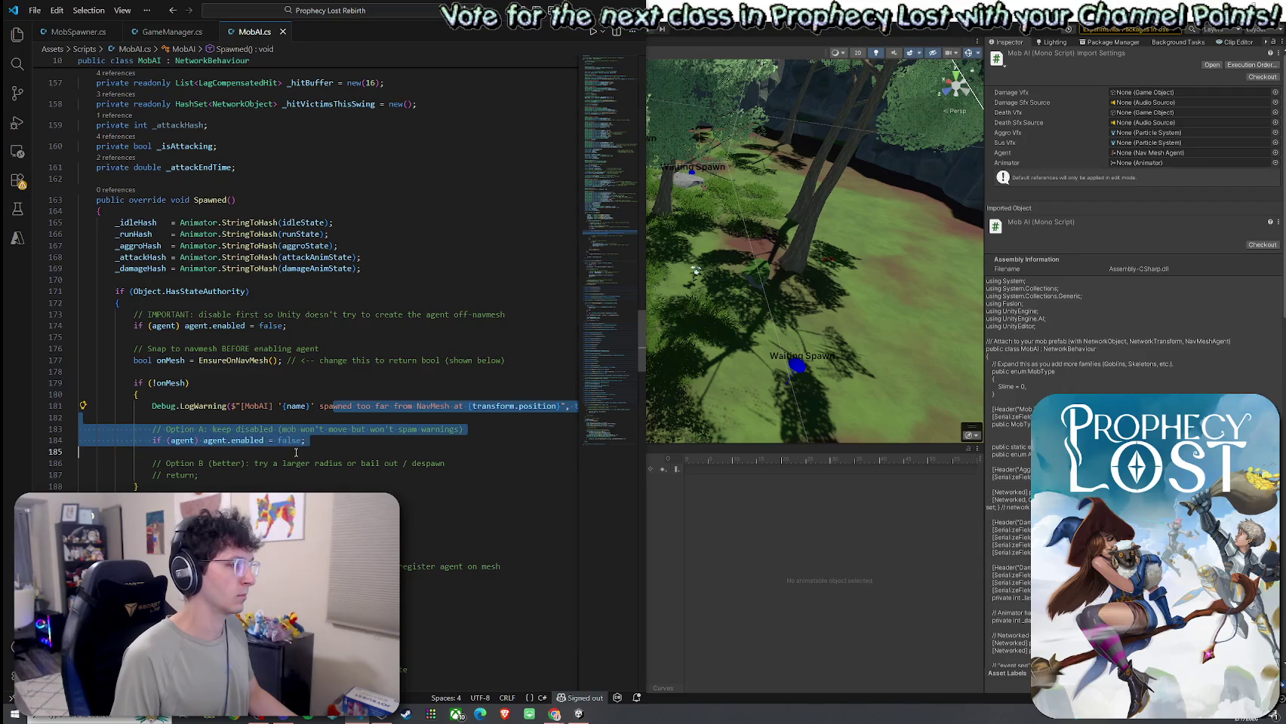
left_click(263, 450)
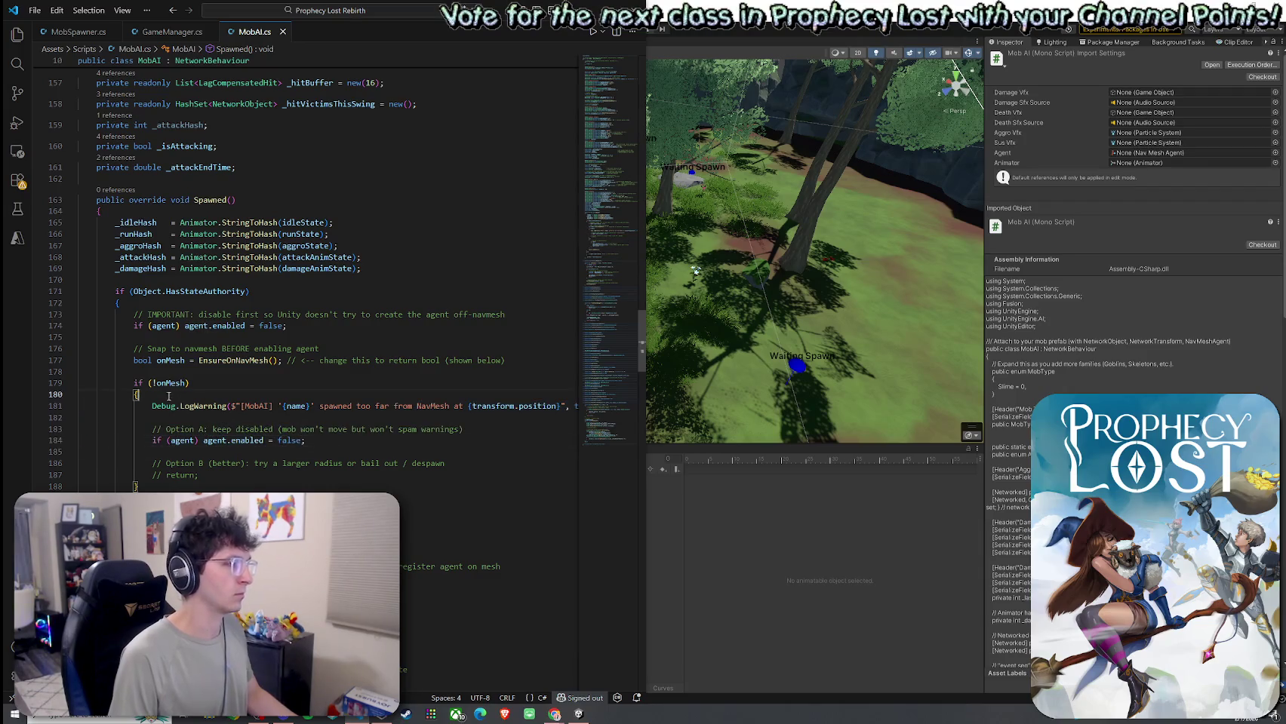
left_click(243, 416)
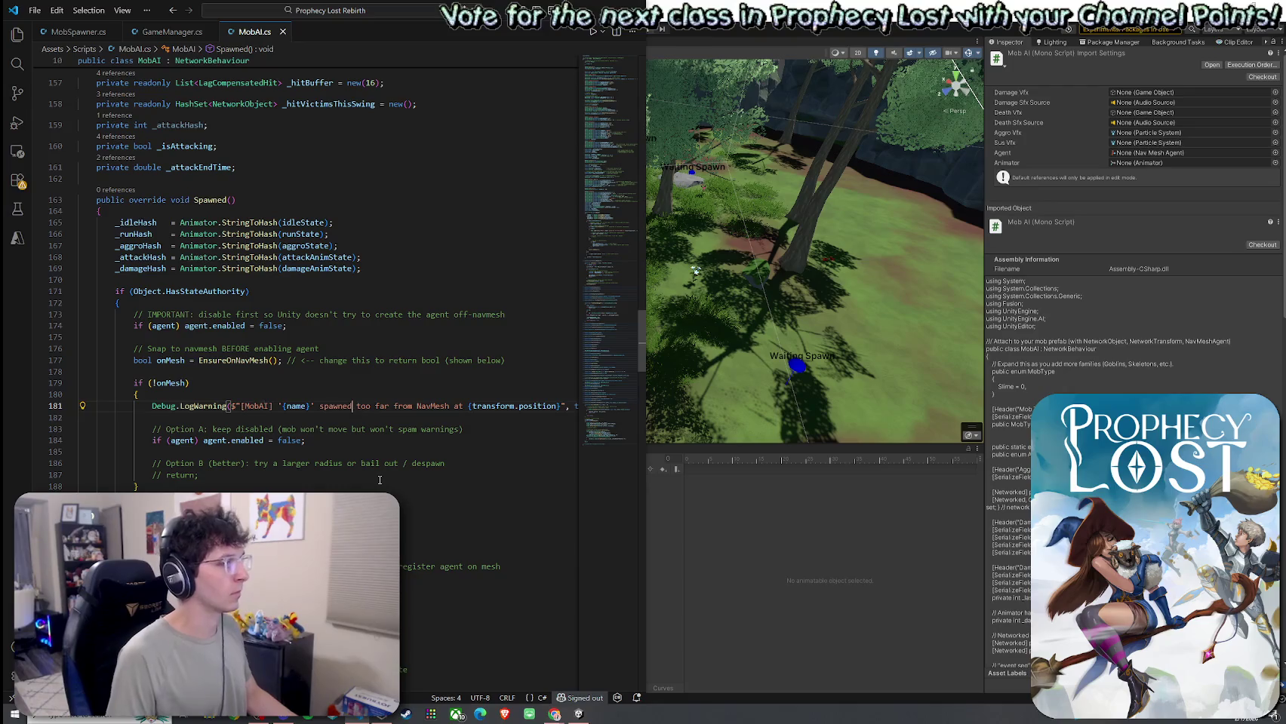
Step: Save MobAI.cs, return to Unity, and enter Play mode to test the mobs
left_click(35, 10)
left_click(60, 220)
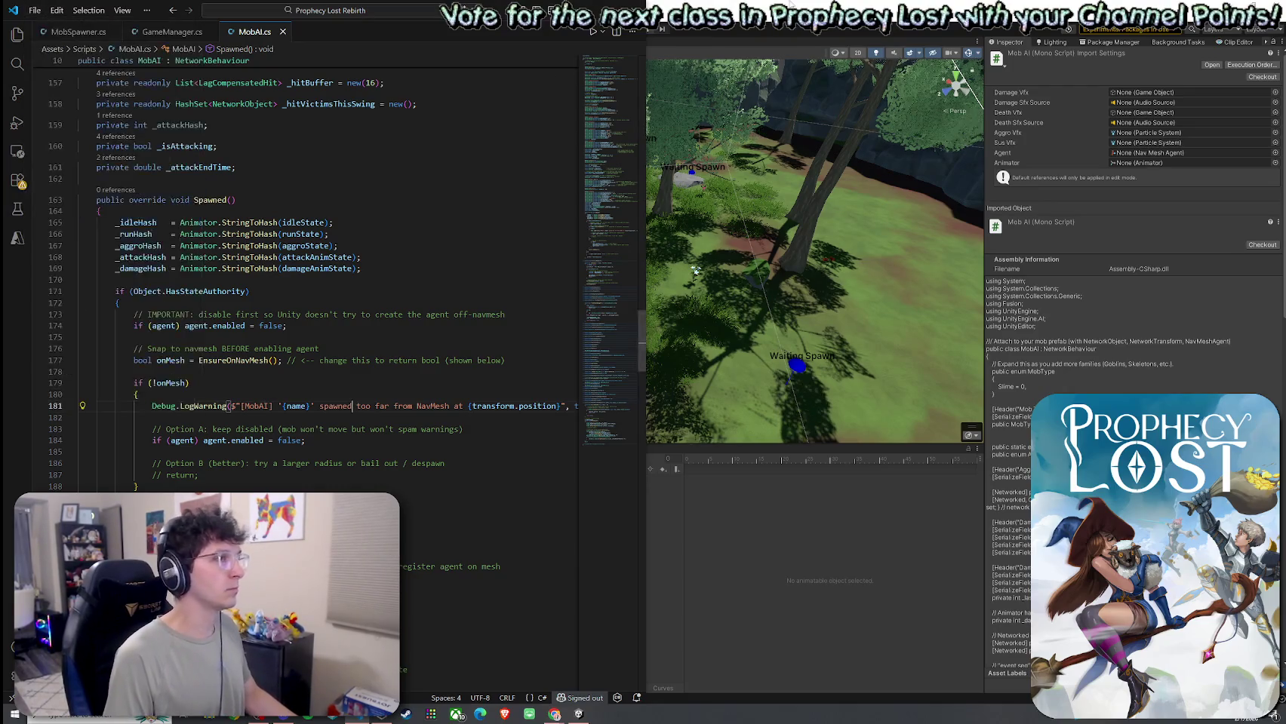
key("alt+Tab")
left_click(629, 28)
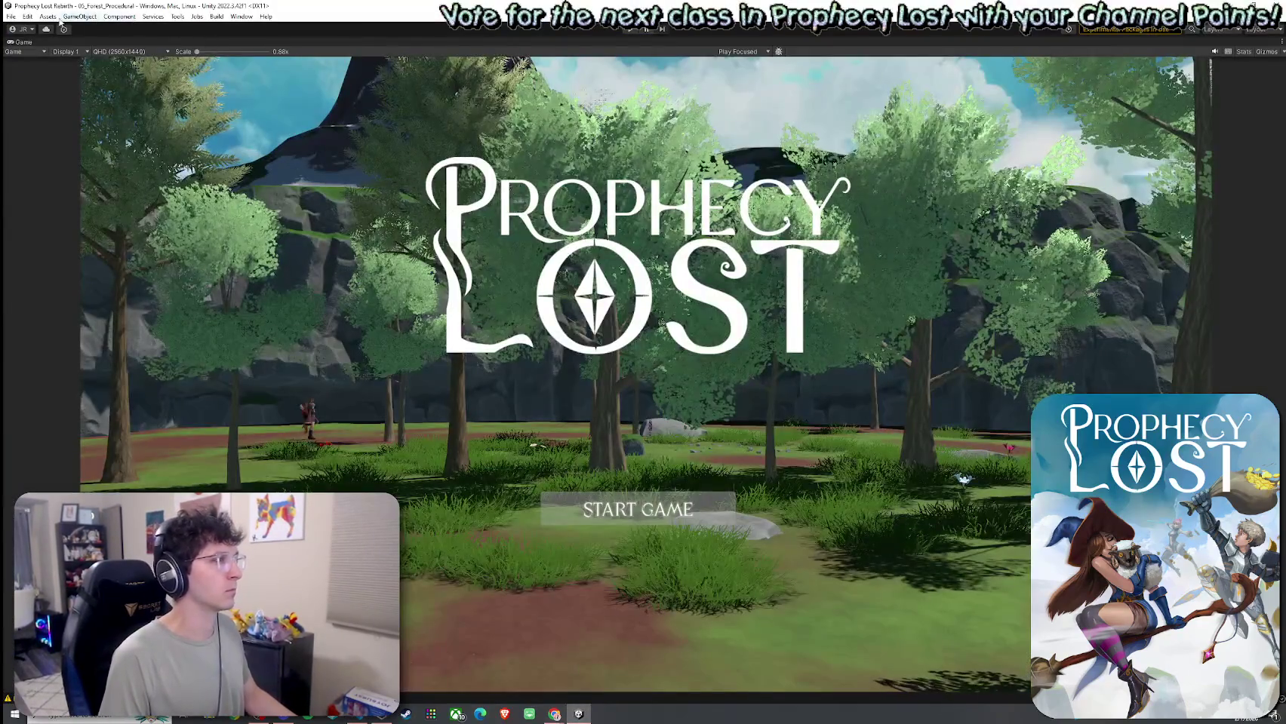
Step: Check the File and Tools menus, restart Play mode, and hit START GAME to connect
left_click(12, 15)
left_click(27, 65)
left_click(177, 16)
left_click(630, 28)
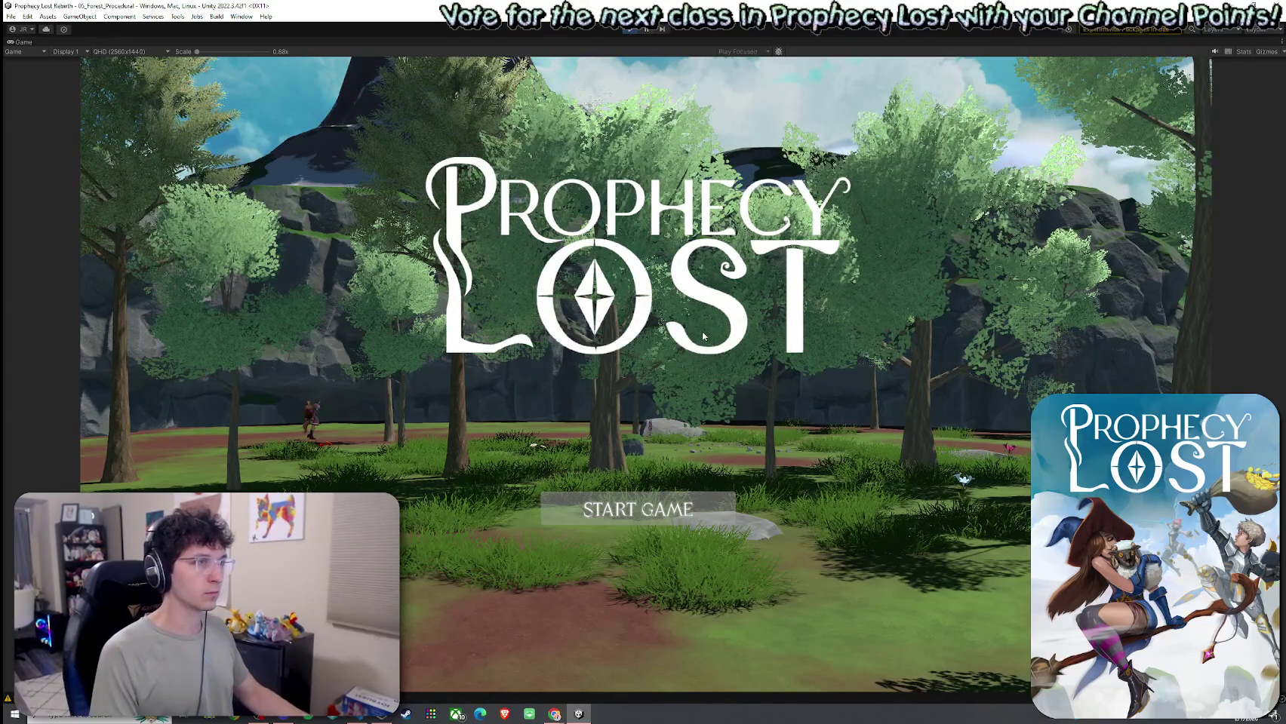
left_click(671, 513)
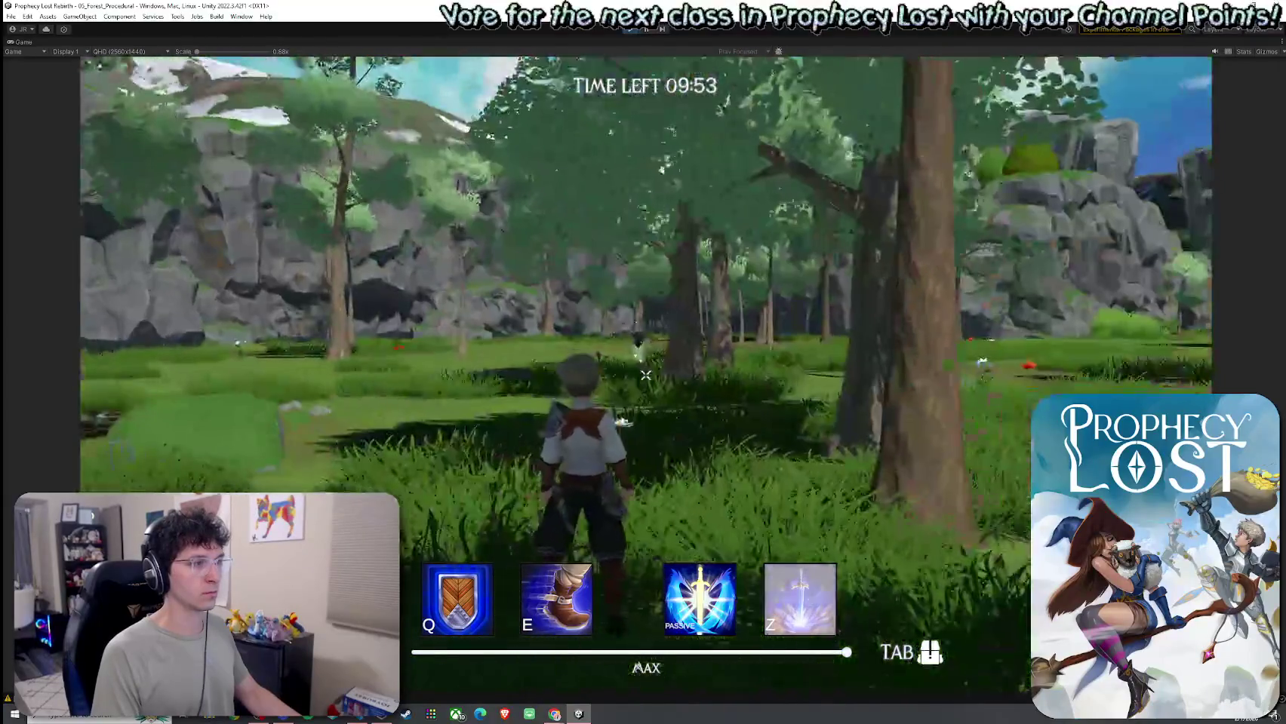
Step: Run the character forward between the rock walls into the forest clearing
key("w")
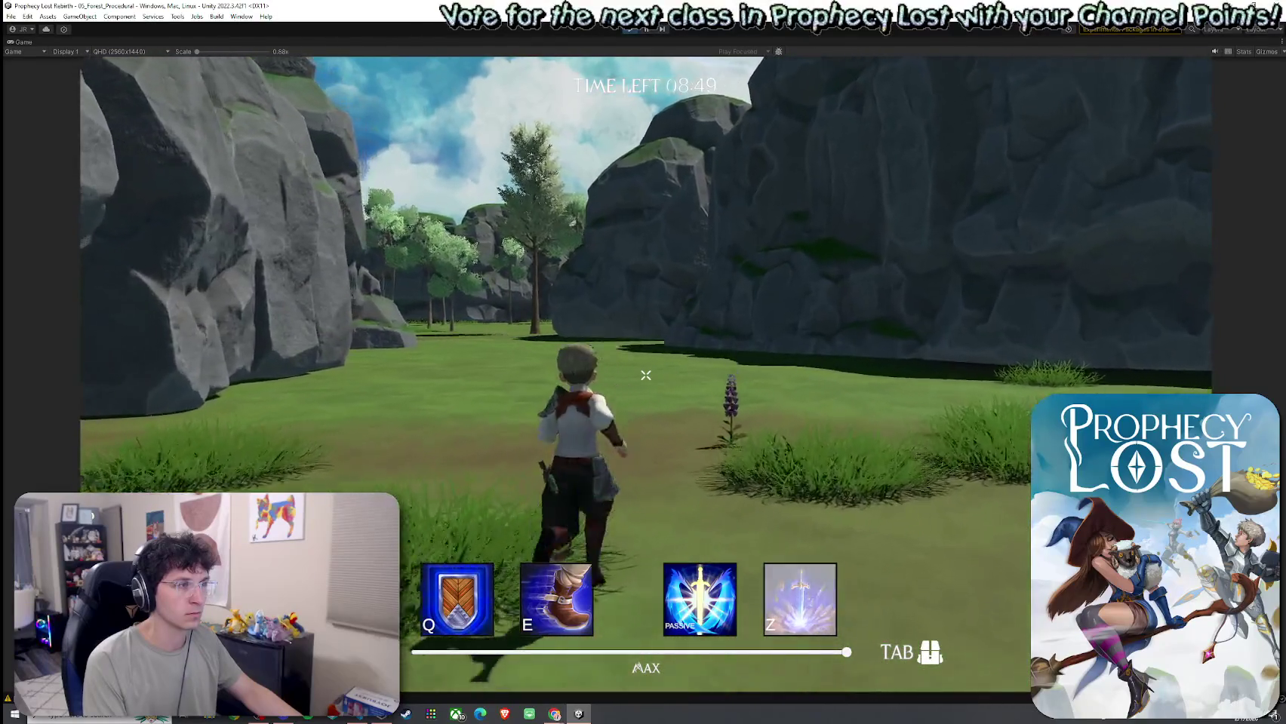
key("w")
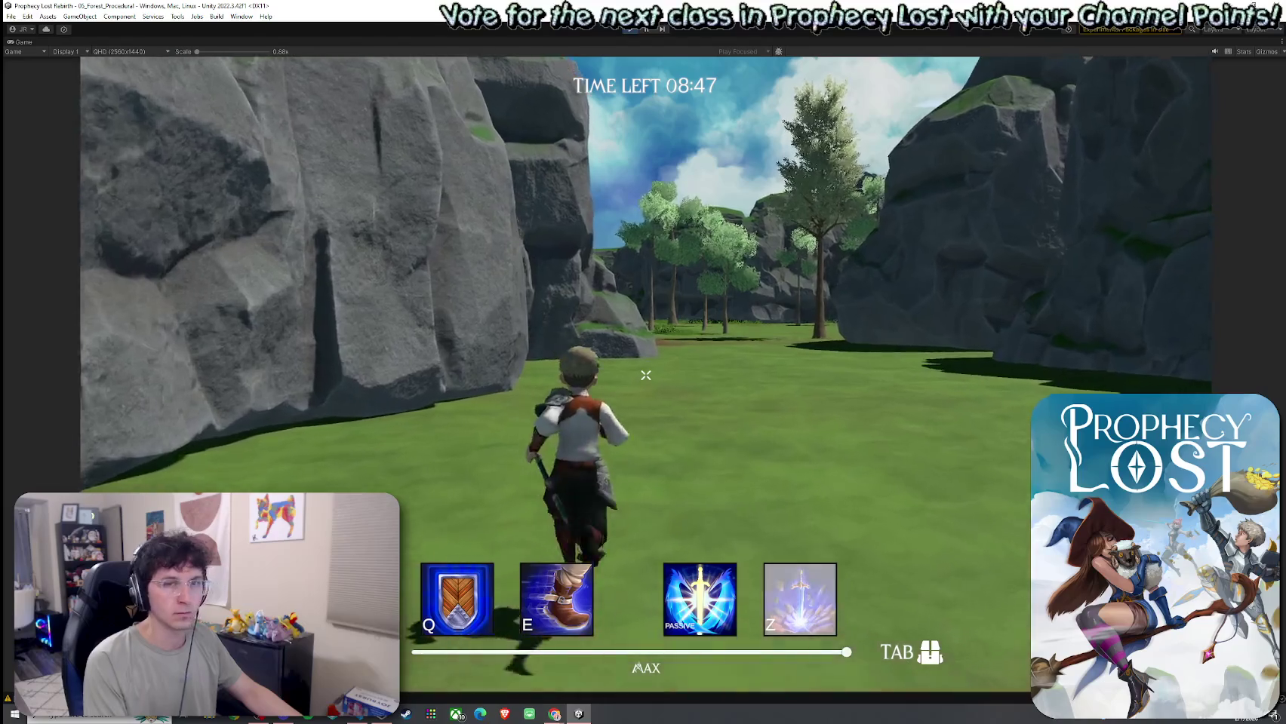
key("w")
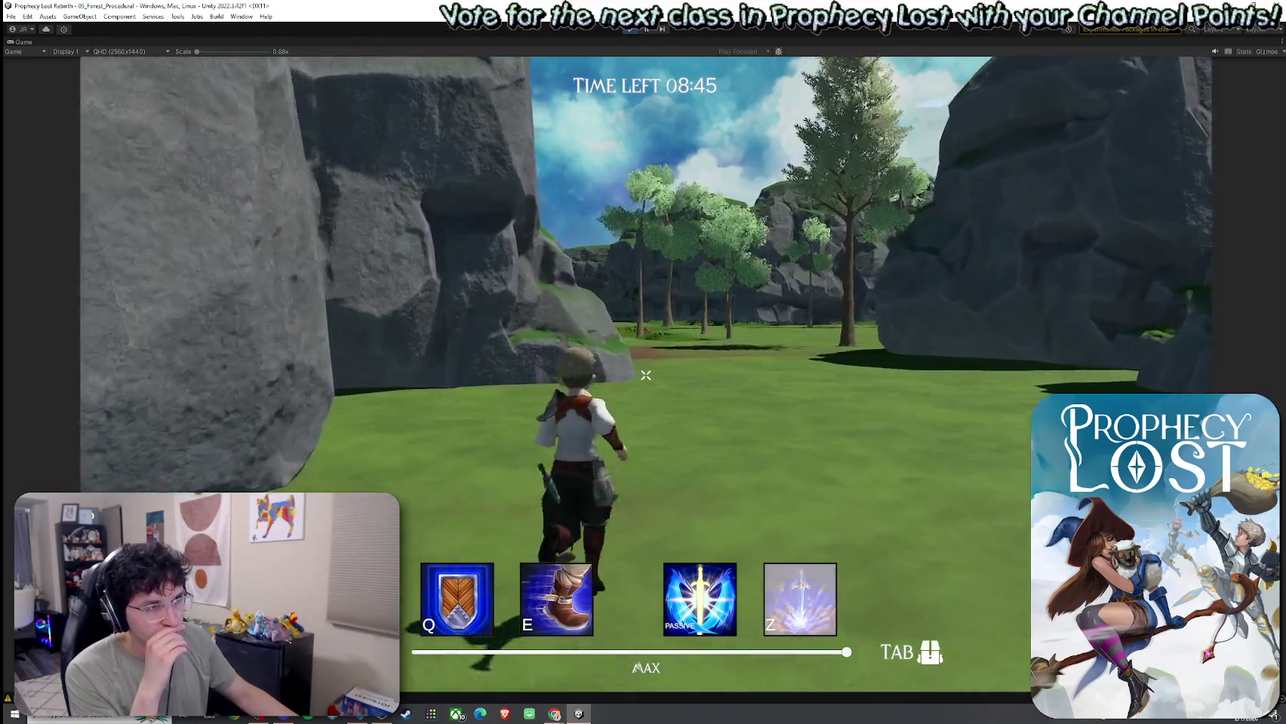
key("w")
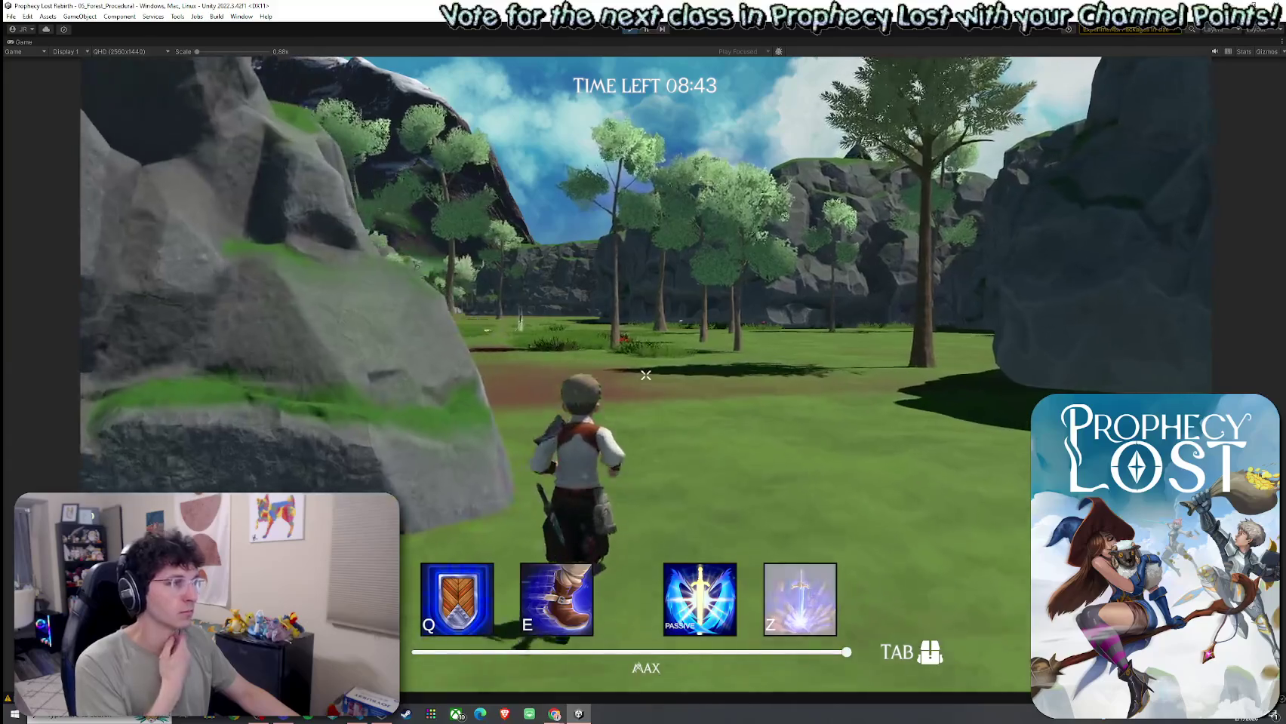
key("w")
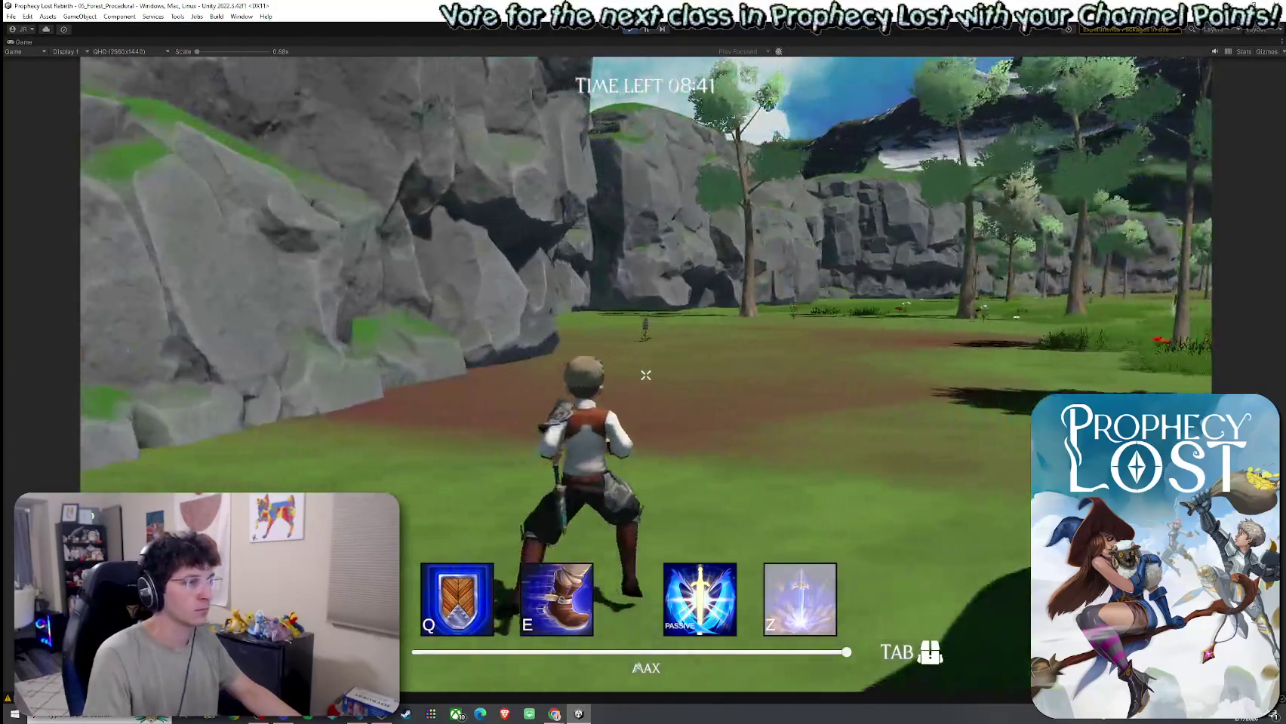
key("w")
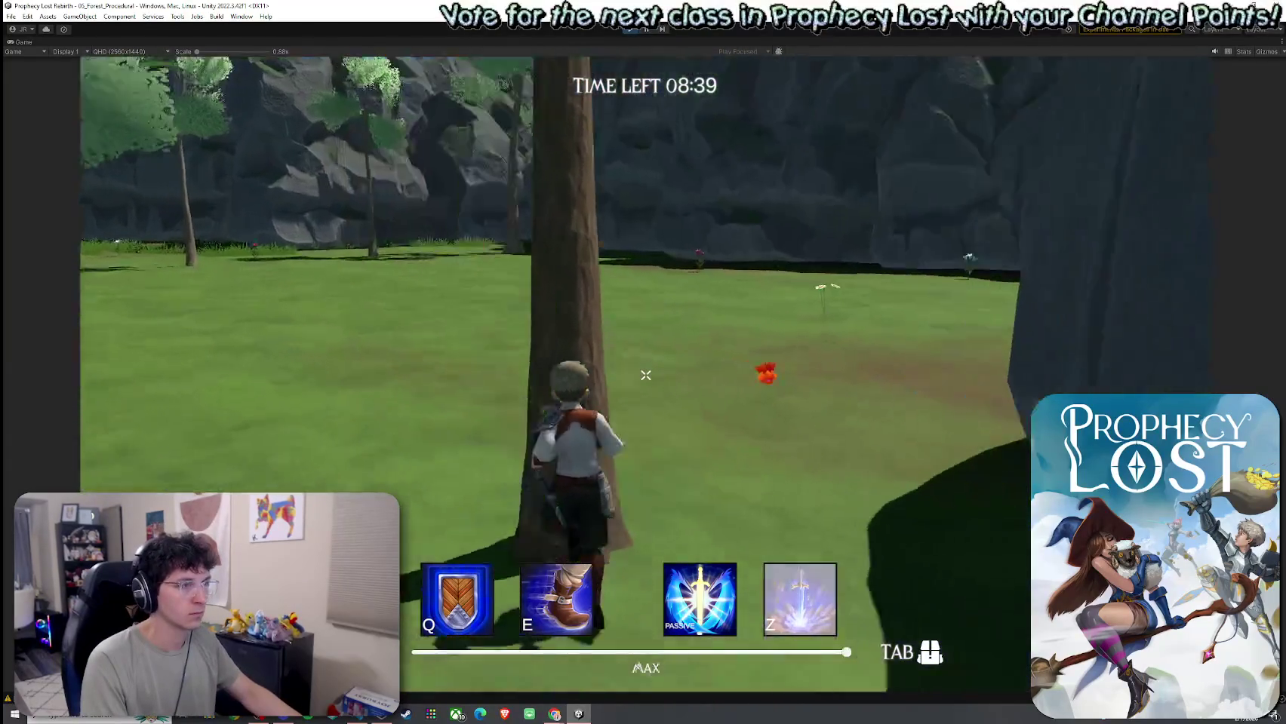
key("w")
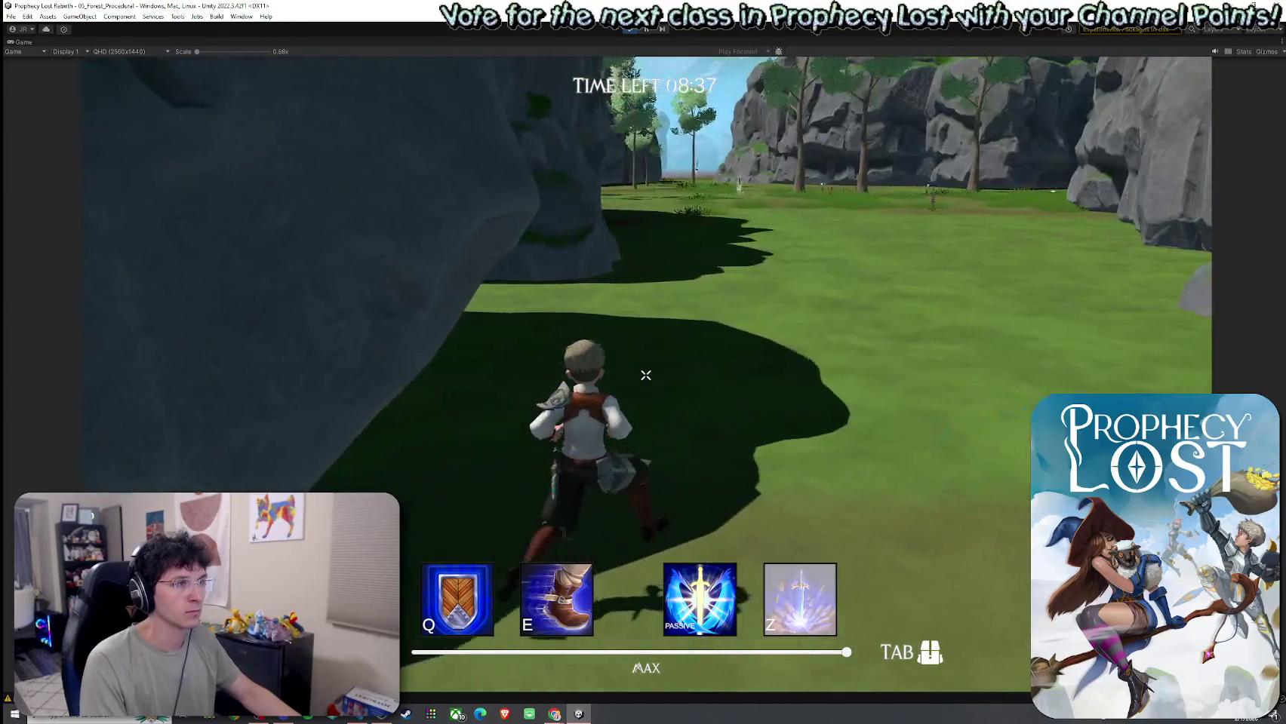
Step: Head toward the open valley, then dock the Scene view beside the running Game view
key("w")
key("super")
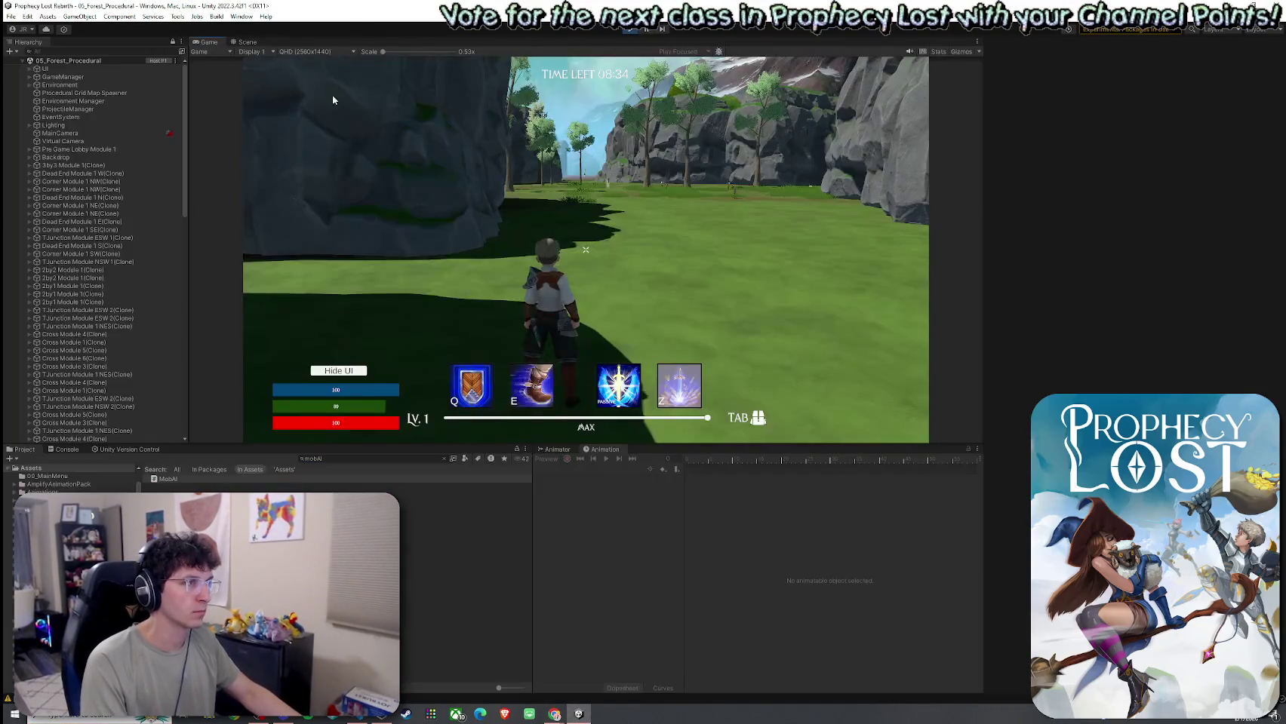
mouse_move(249, 43)
left_mouse_down()
mouse_move(573, 189)
mouse_move(889, 228)
left_mouse_up()
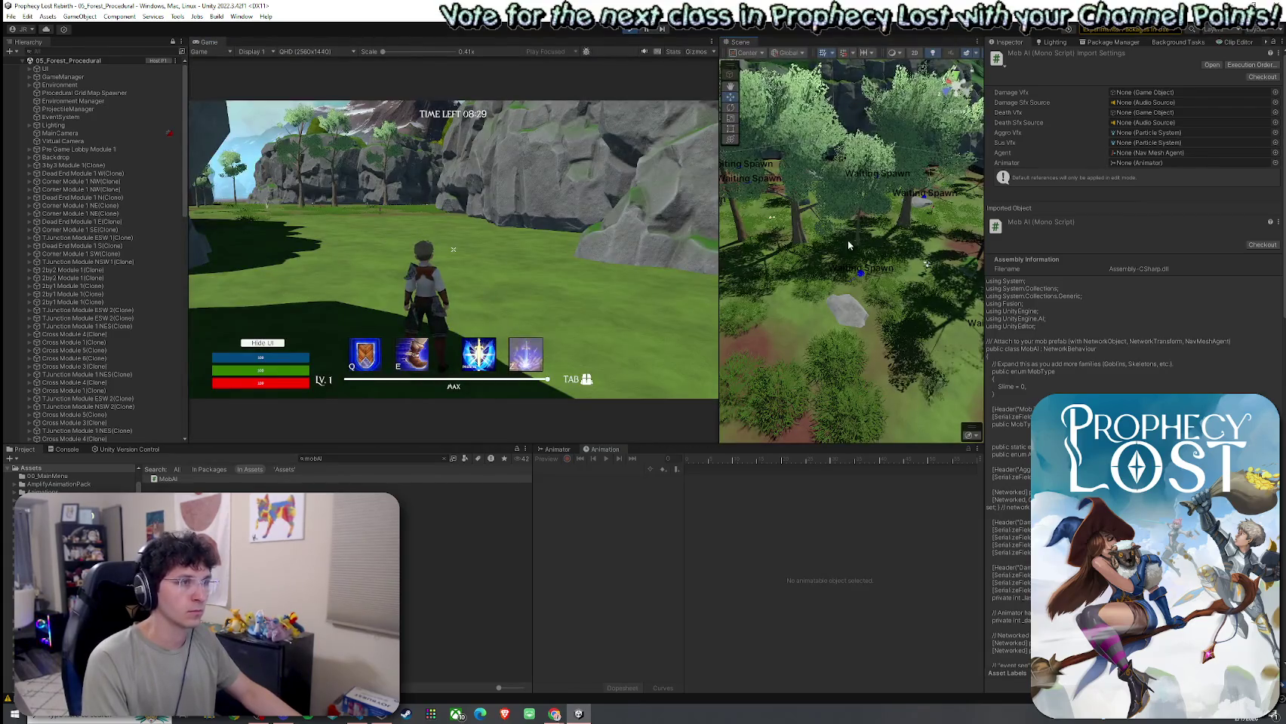
Step: Find Player(Clone) via the Hierarchy search, set Run Speed to 20, then start a new search
left_click(102, 50)
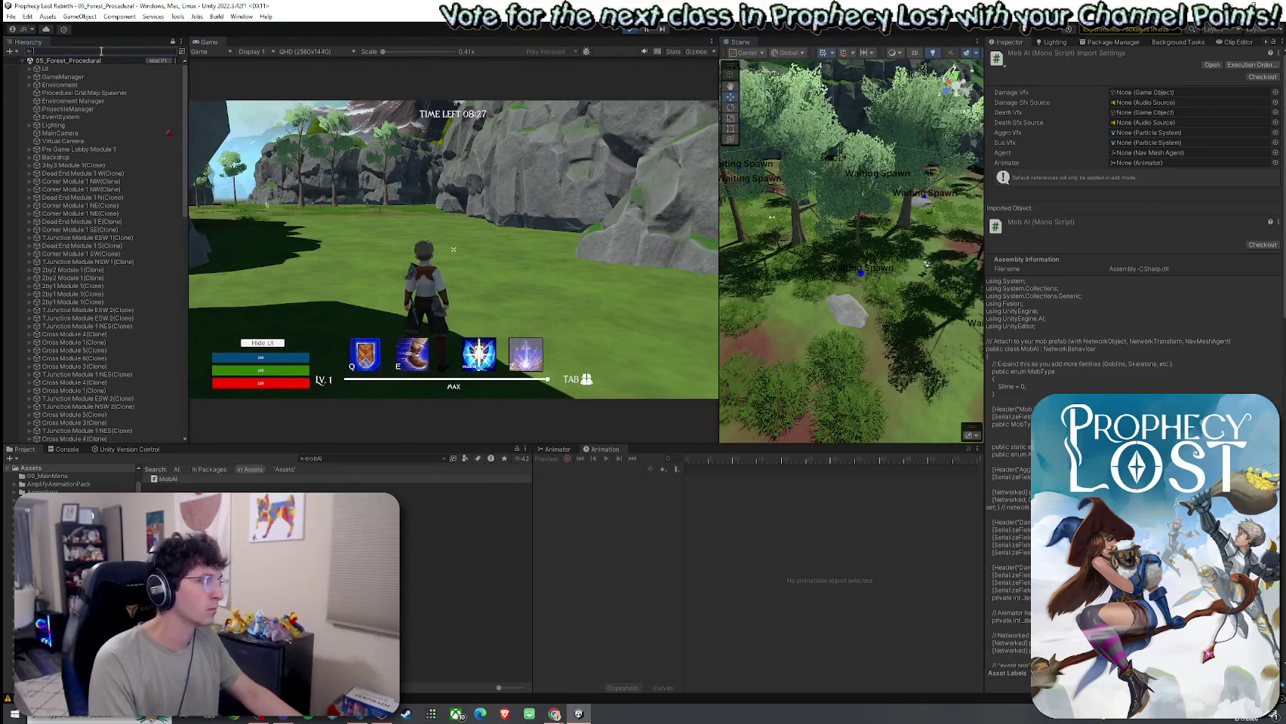
type("player")
left_click(54, 85)
scroll(1024, 454, "down", 10)
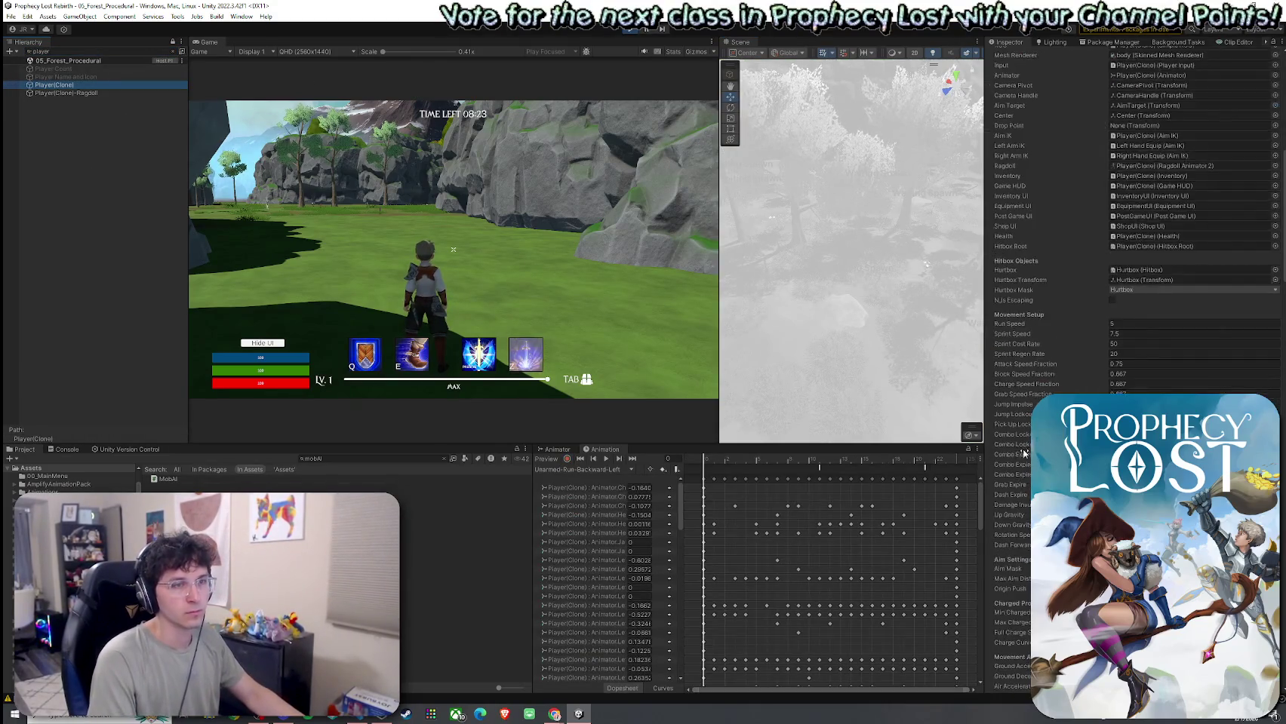
left_click(1113, 323)
type("20")
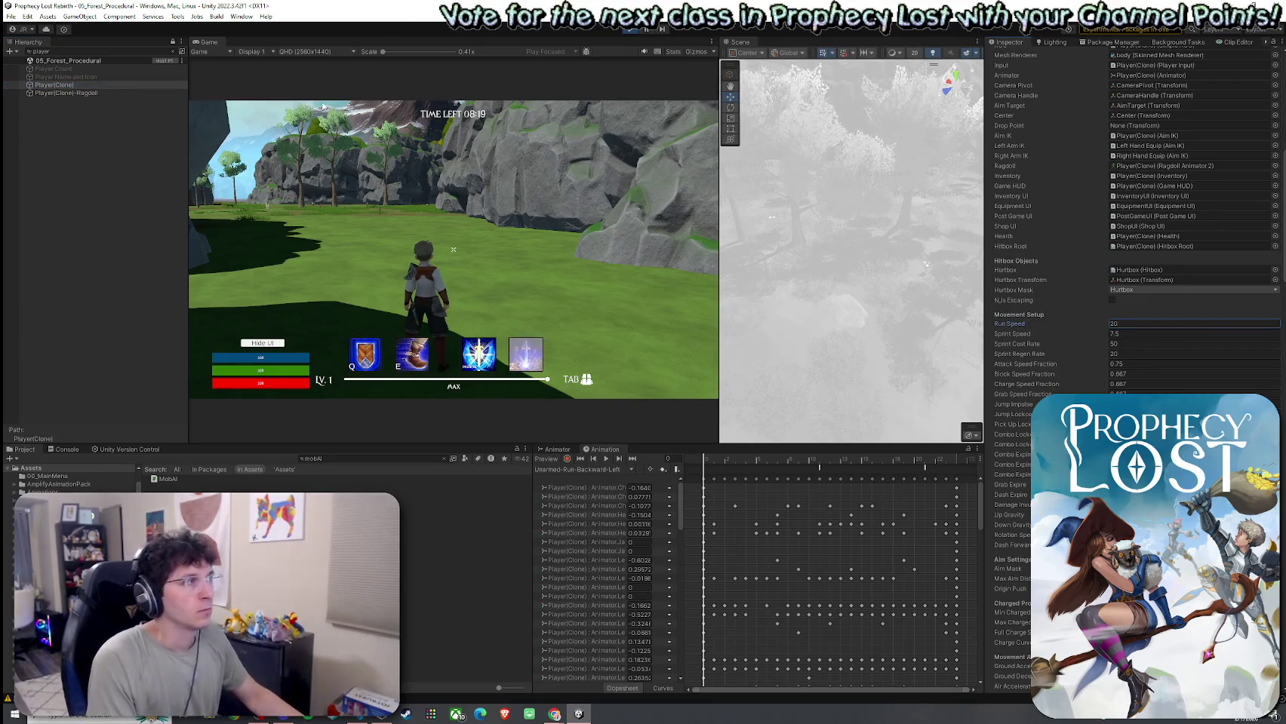
left_click(181, 52)
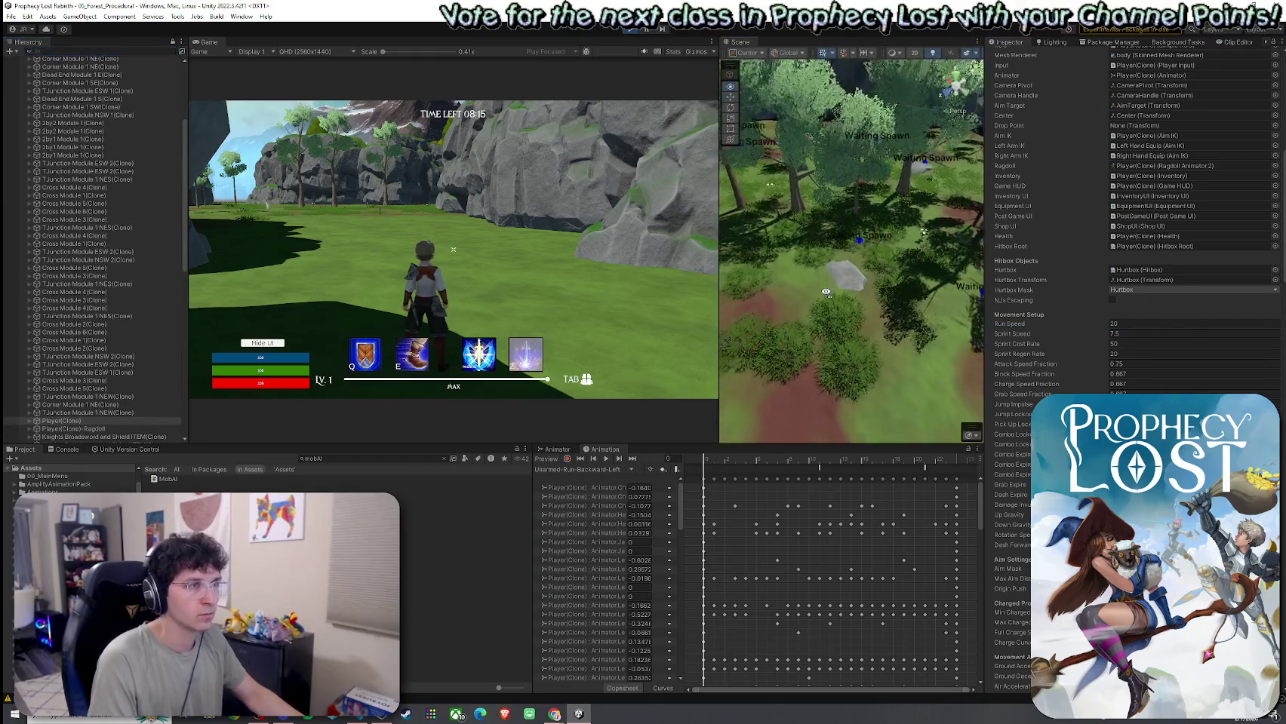
left_click(136, 52)
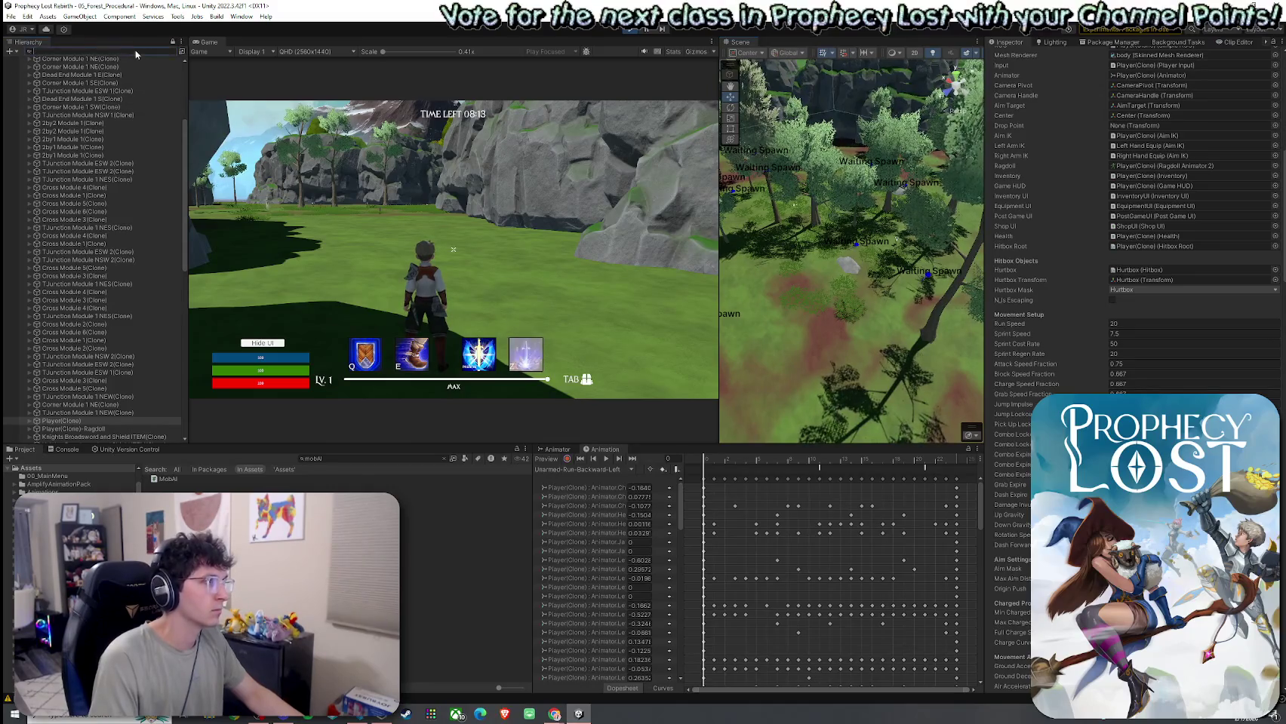
Step: Select Corrupted Slime(Clone) from a 'lime' search, clear the search, and zoom out over the level
type("slime")
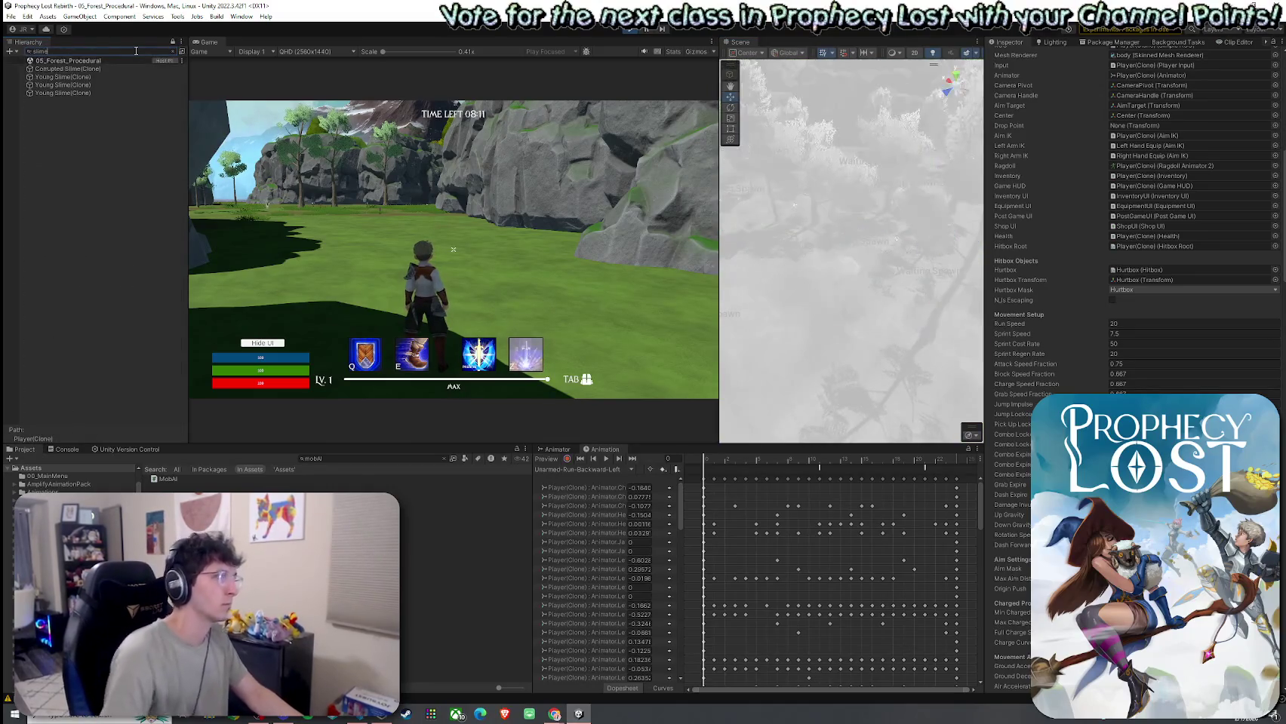
left_click(103, 69)
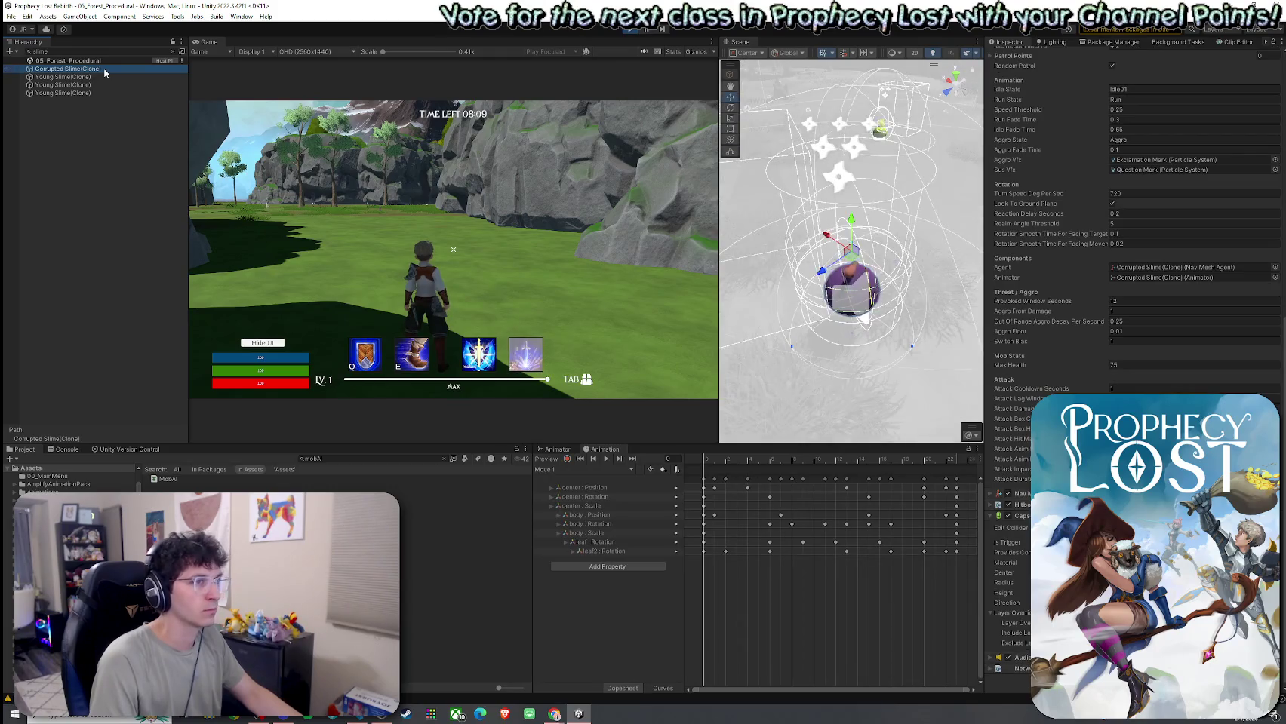
left_click(173, 52)
scroll(815, 227, "down", 5)
mouse_move(815, 226)
left_mouse_down()
mouse_move(776, 224)
mouse_move(774, 262)
mouse_move(721, 249)
left_mouse_up()
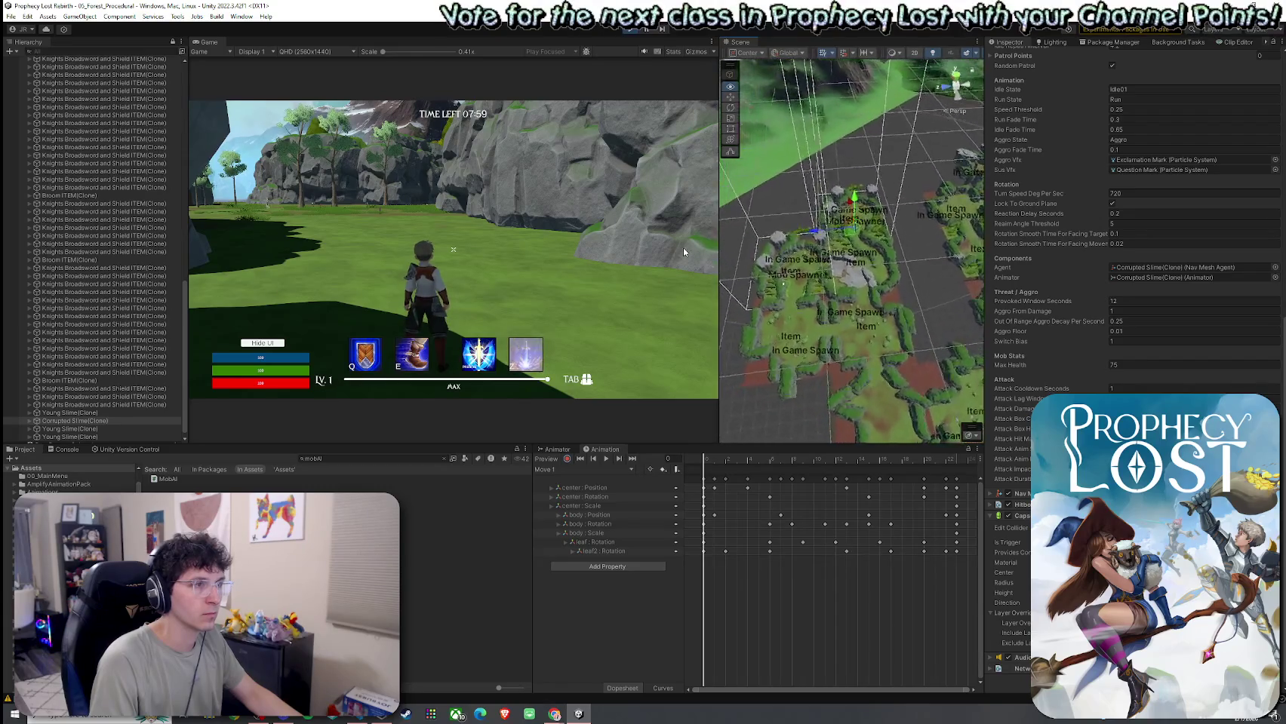
Step: Frame the mob spawner, then run across the field past the purple slime
key("f")
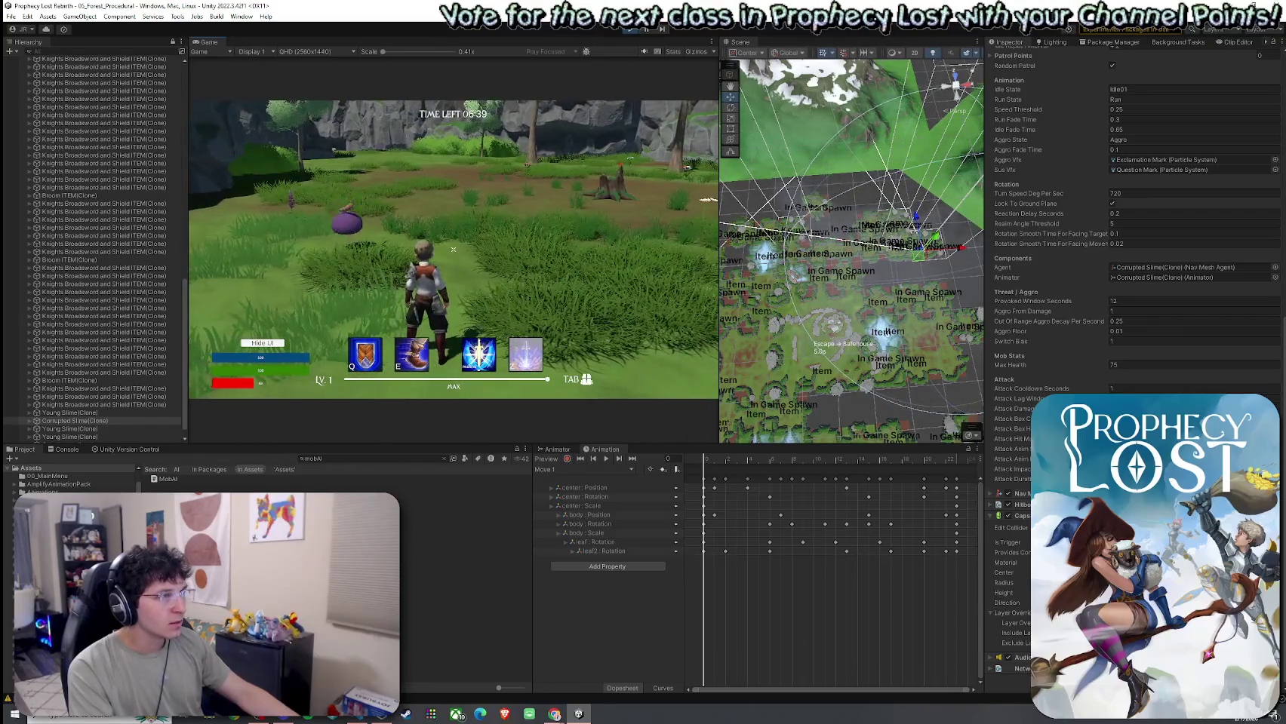
key("w")
key("w")
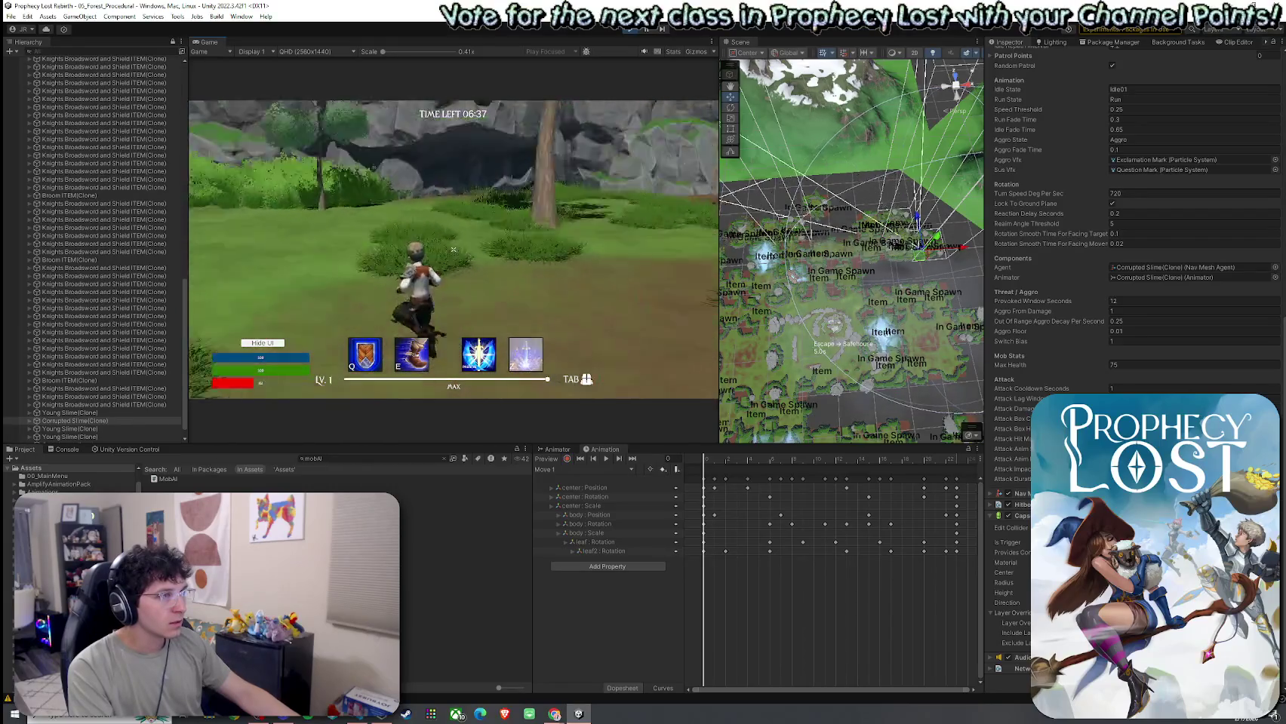
key("w")
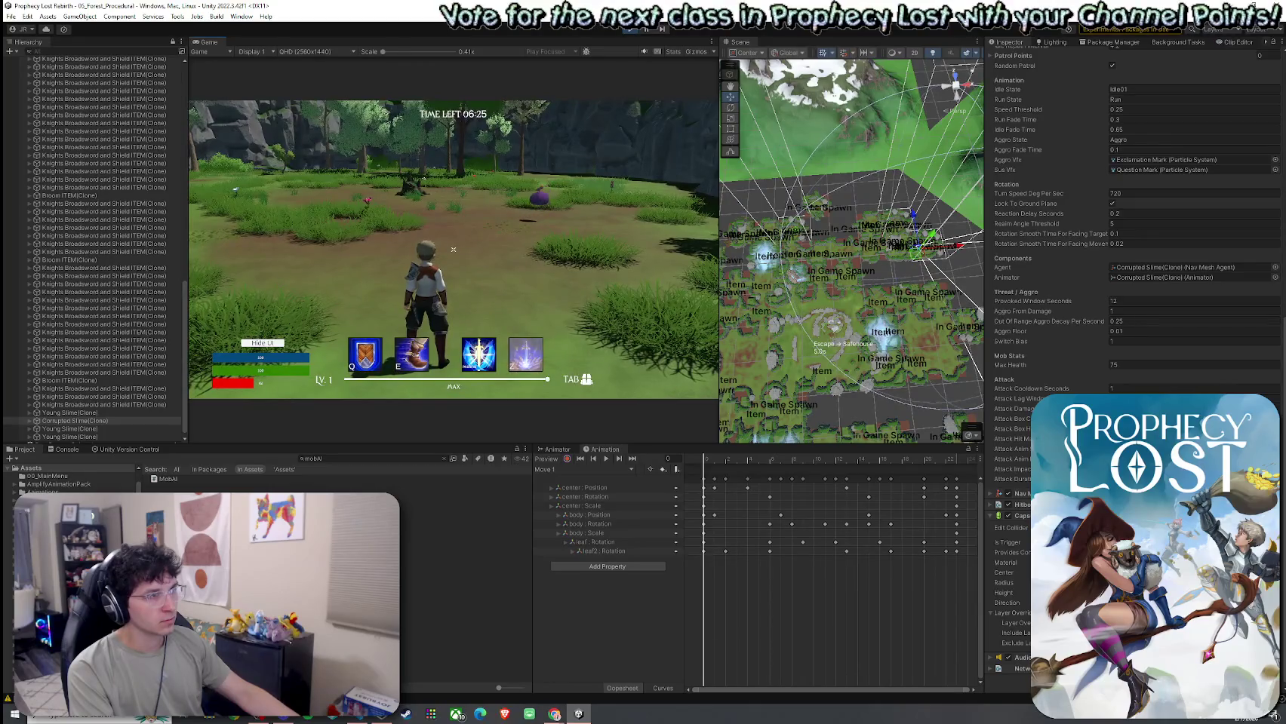
key("w")
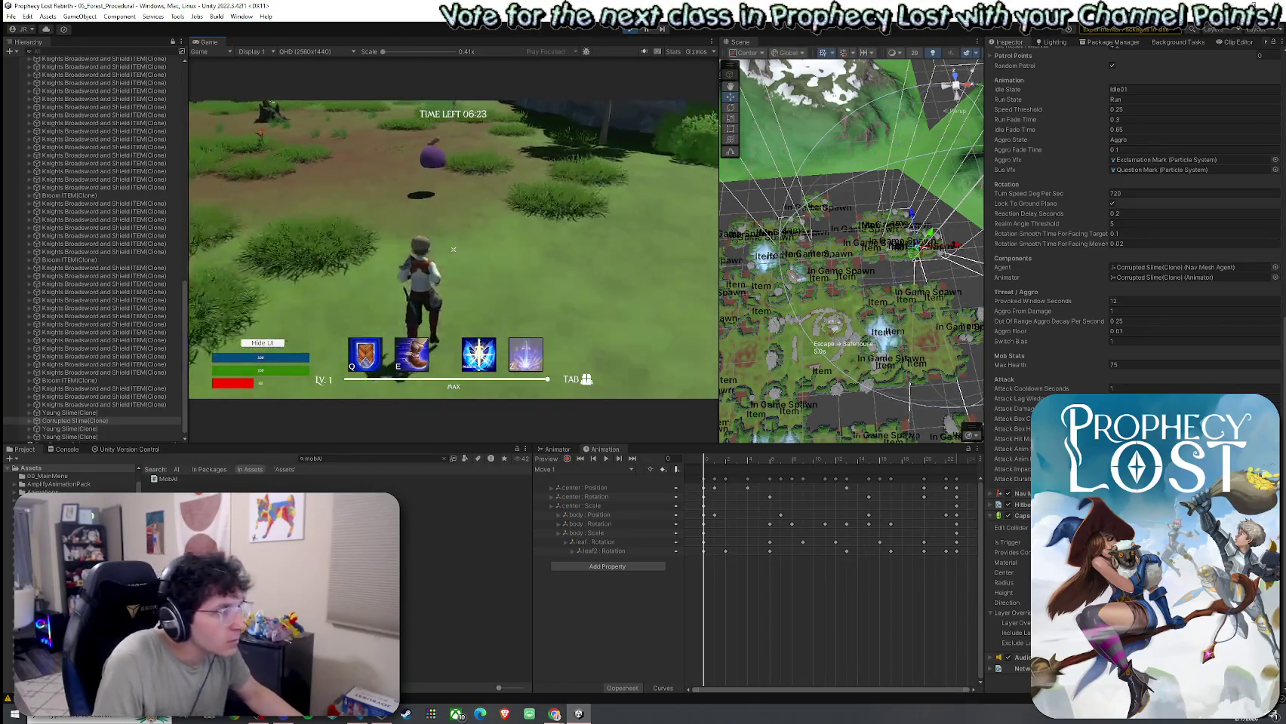
key("w")
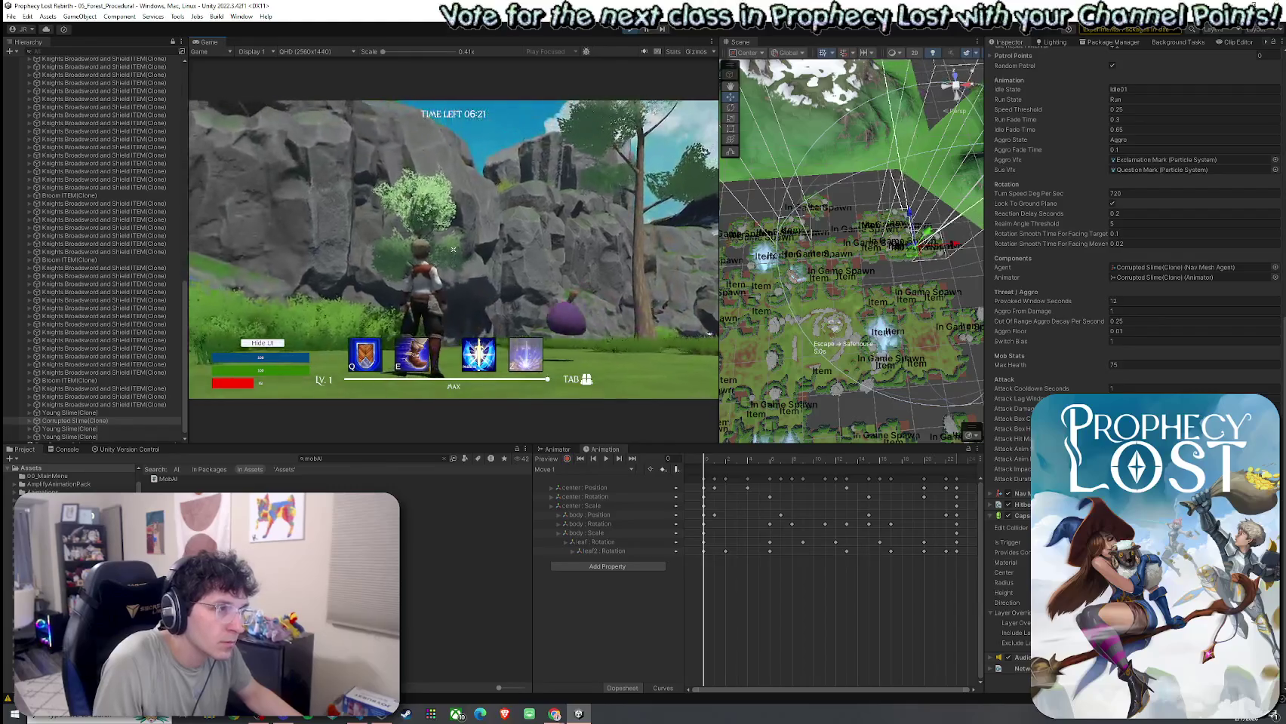
key("w")
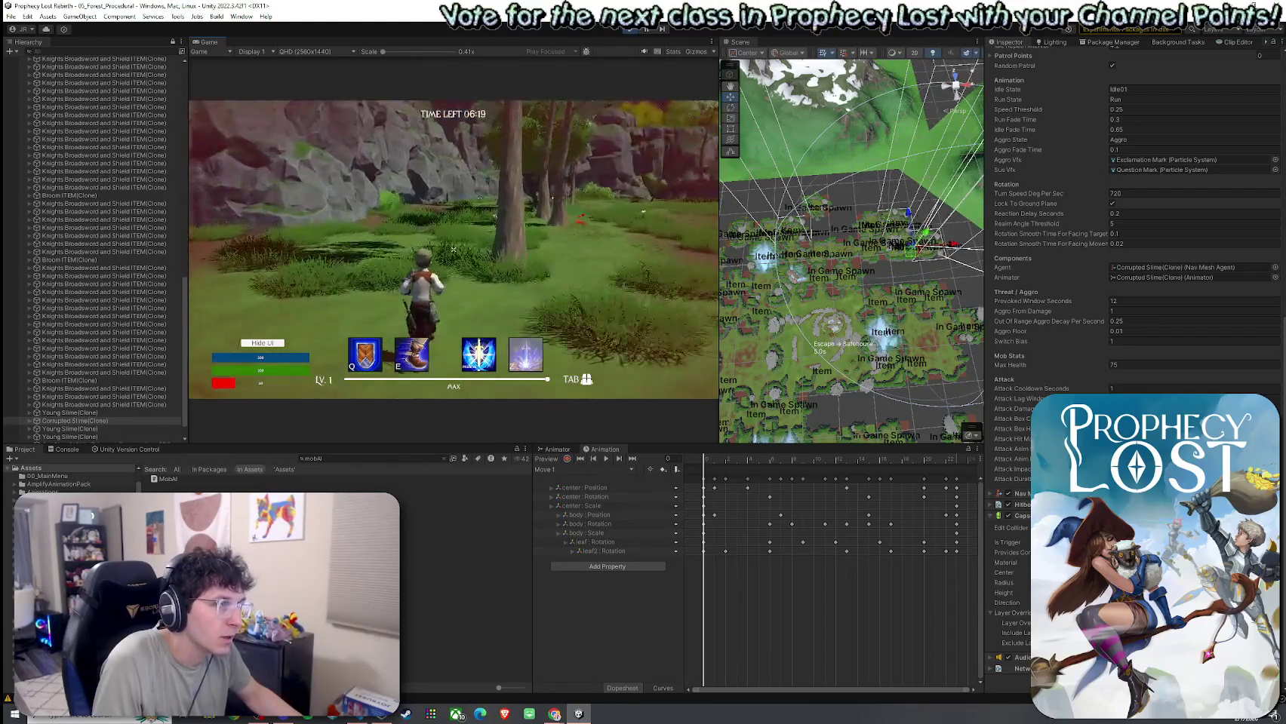
key("w")
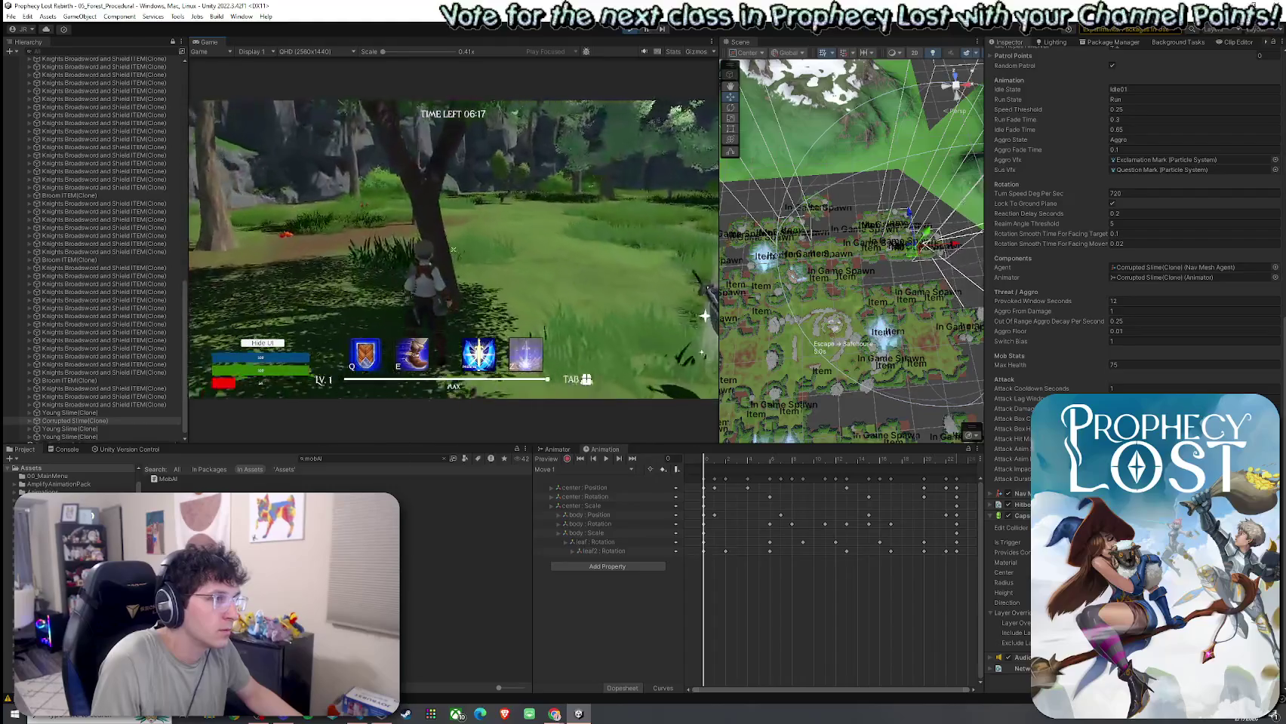
Step: Run through the forest into the open field, then exit Play mode with Ctrl+P
key("w")
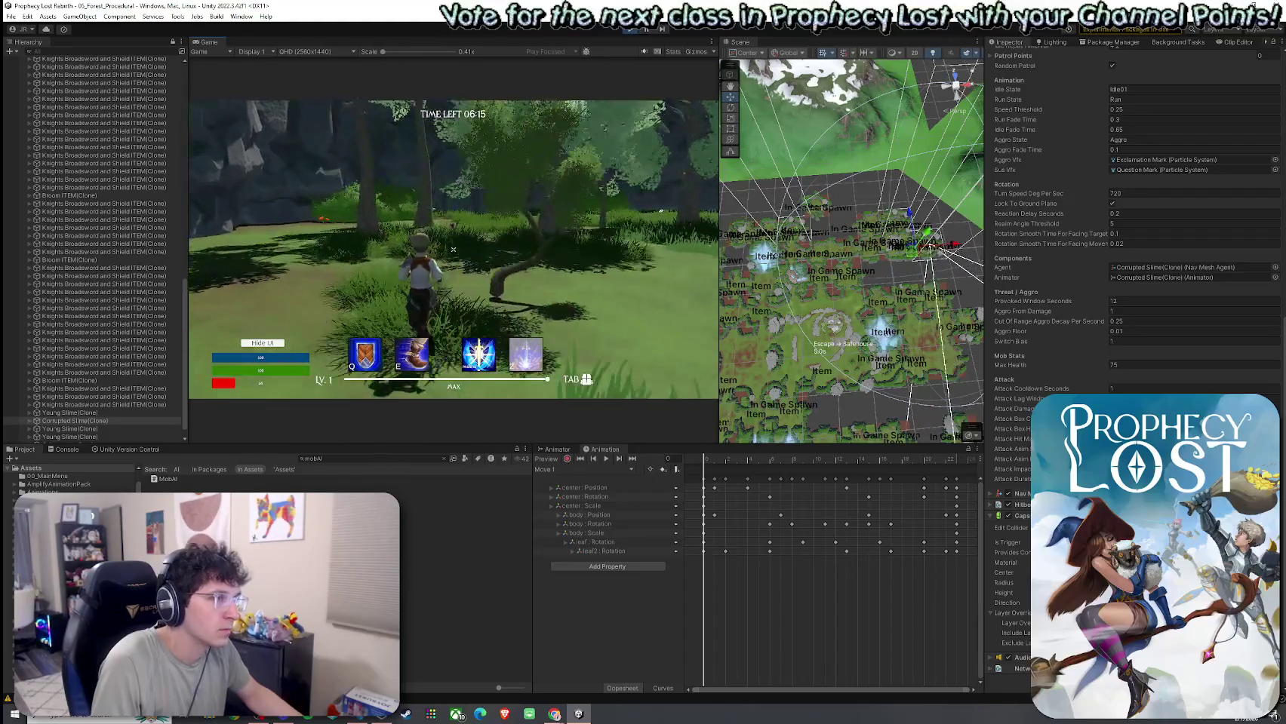
key("w")
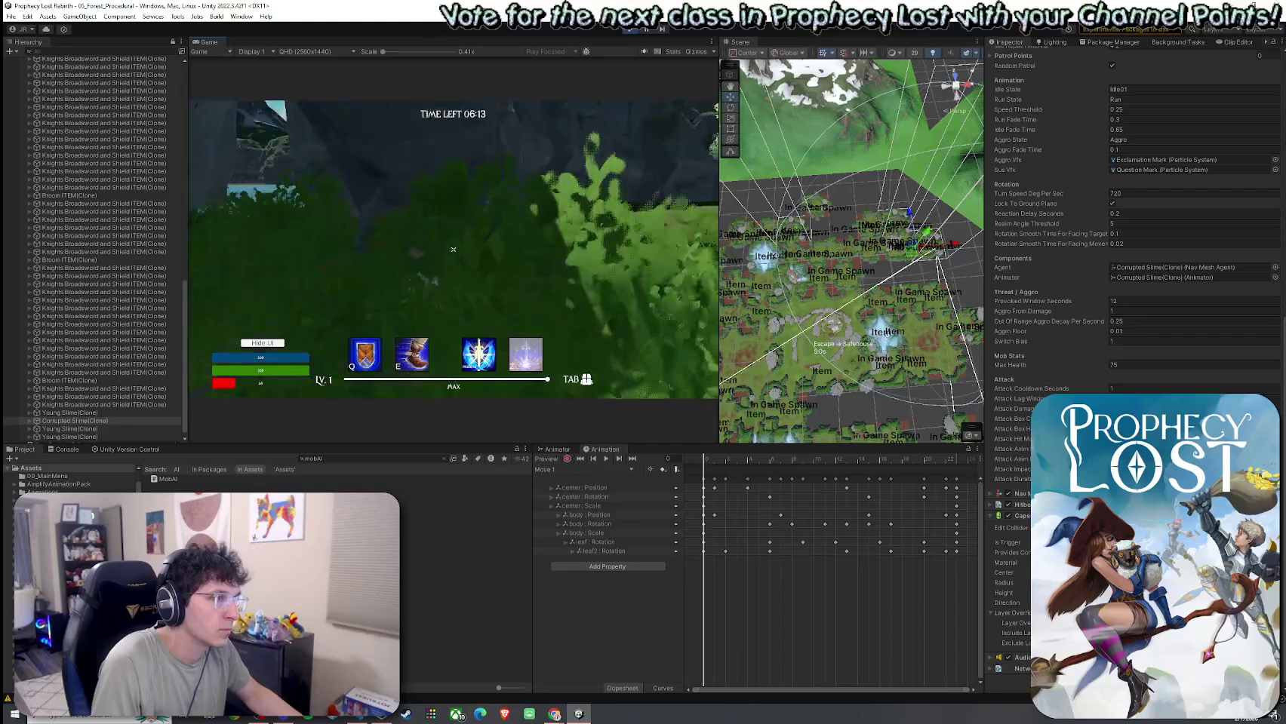
key("w")
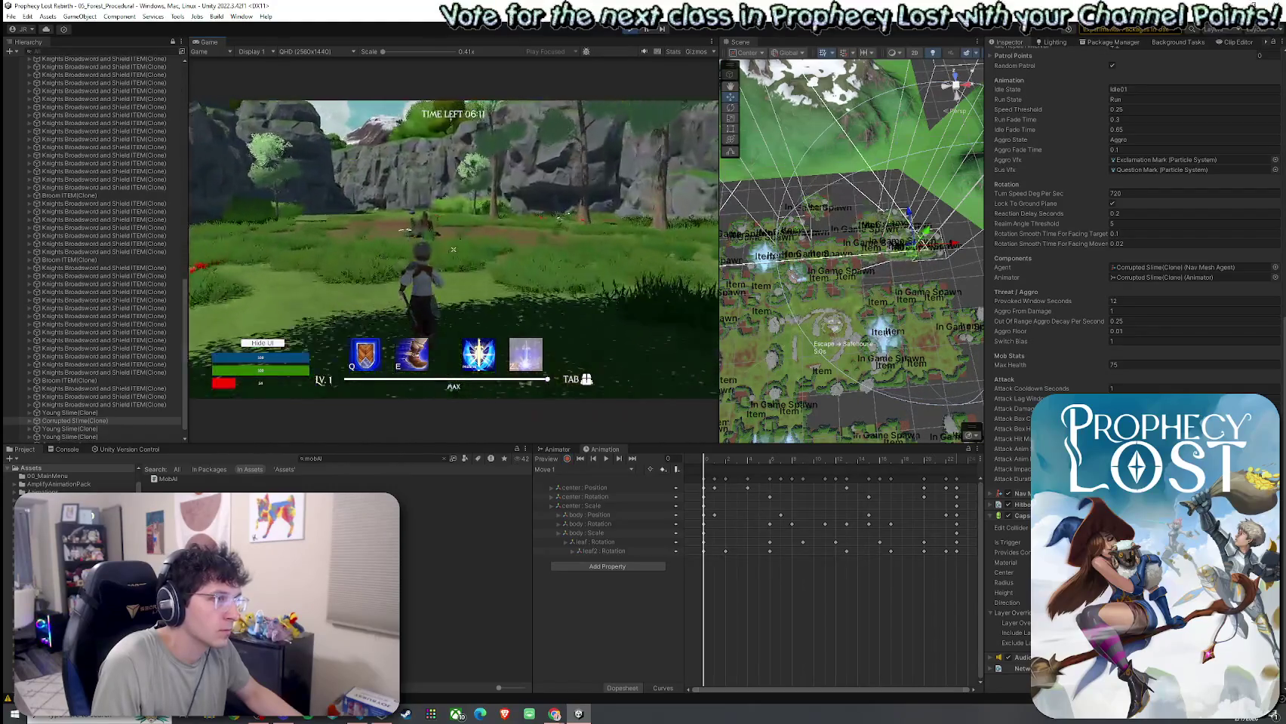
key("w")
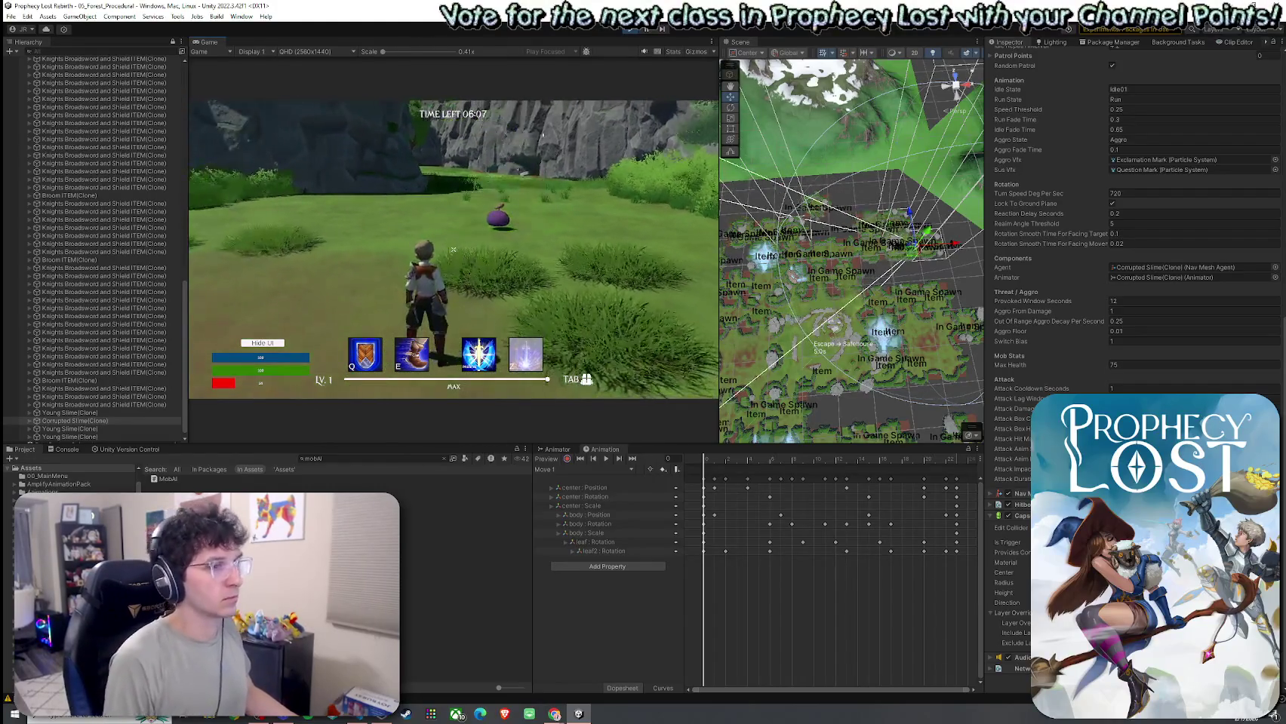
key("super")
left_click(559, 217)
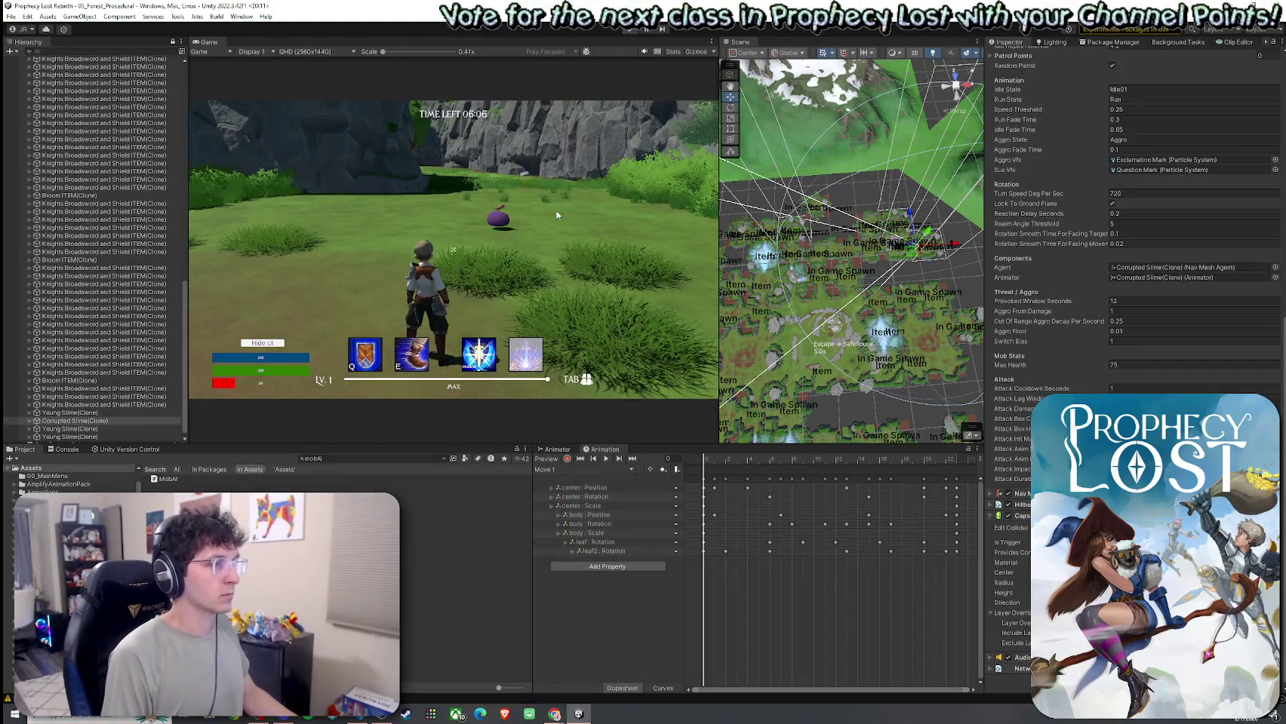
key("ctrl+p")
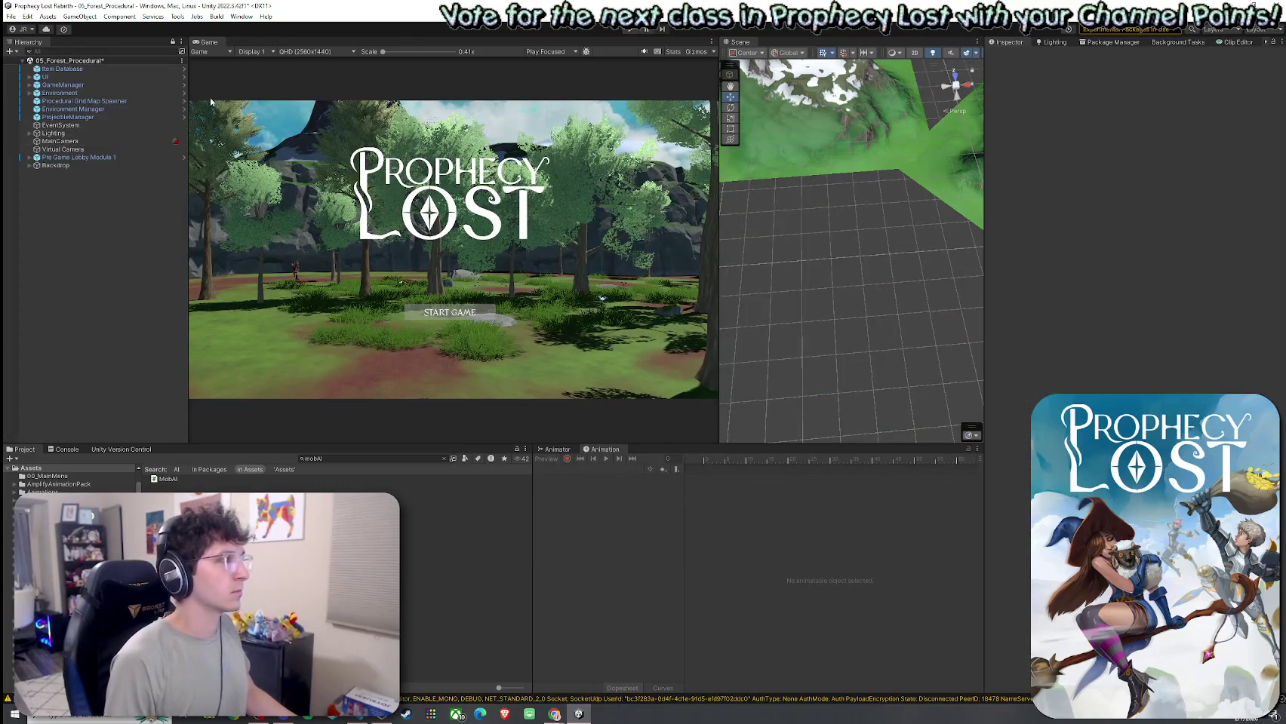
Step: Save the scene, then open Corner Module 1 NE from the 1by1 Map Modules folder
left_click(11, 16)
left_click(30, 61)
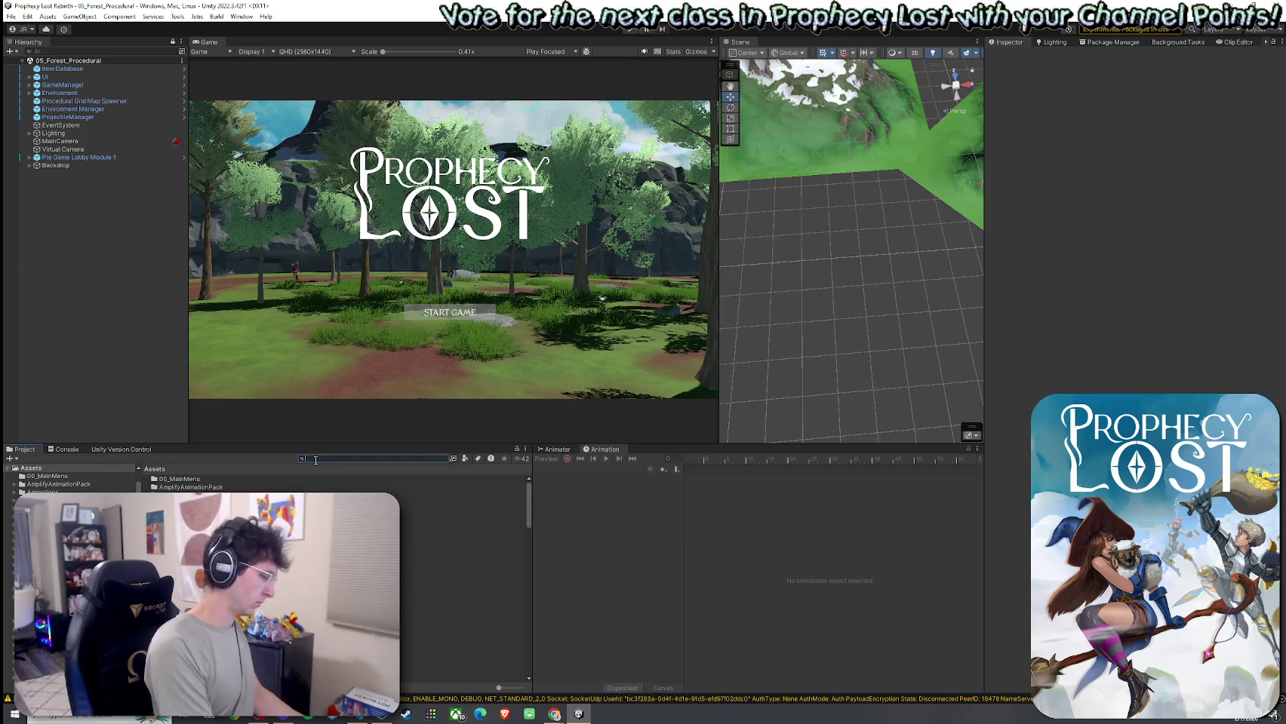
type("1by1")
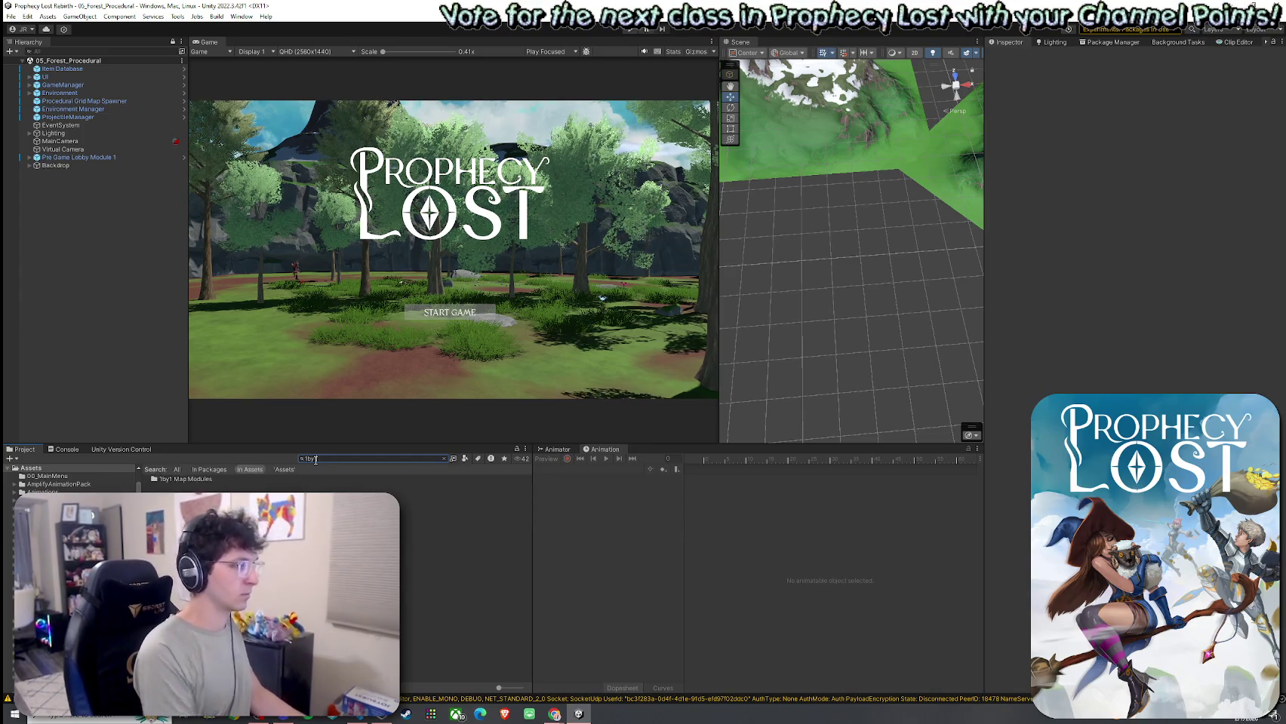
double_click(181, 479)
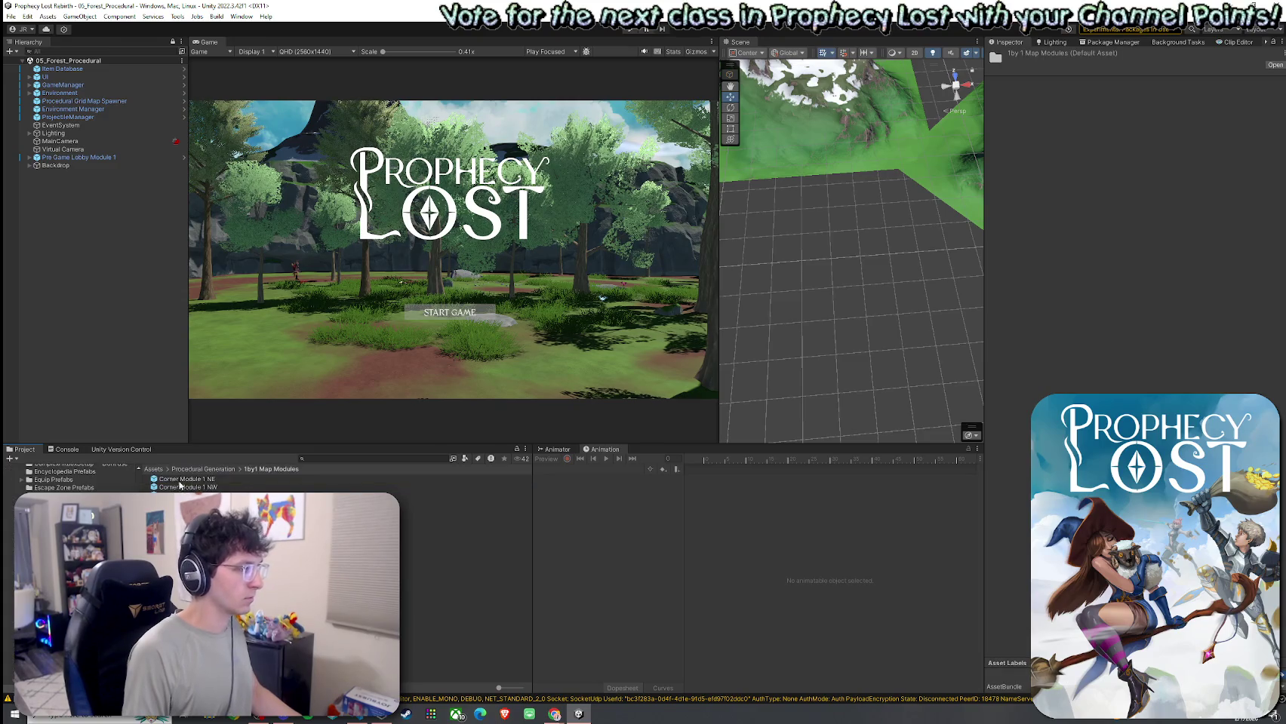
double_click(183, 480)
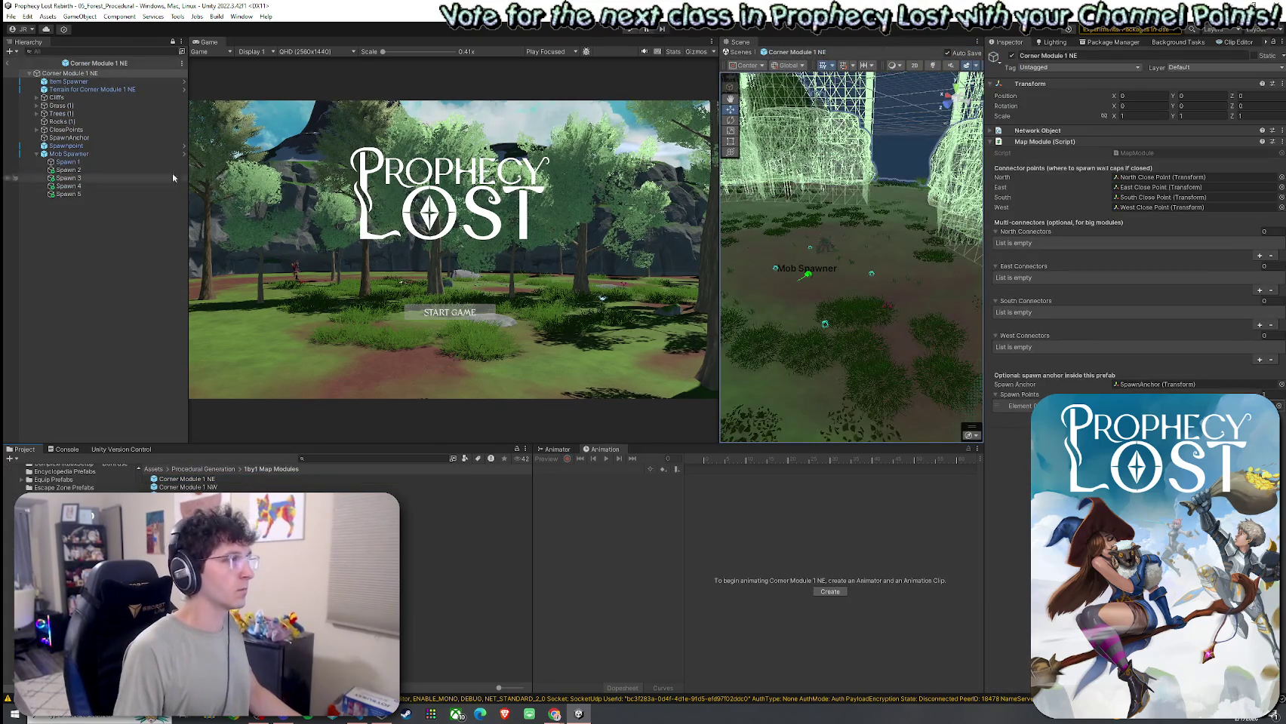
Step: Select the module's Terrain, then open 02_Test Scene from the Assets > Scenes folder
left_click(88, 89)
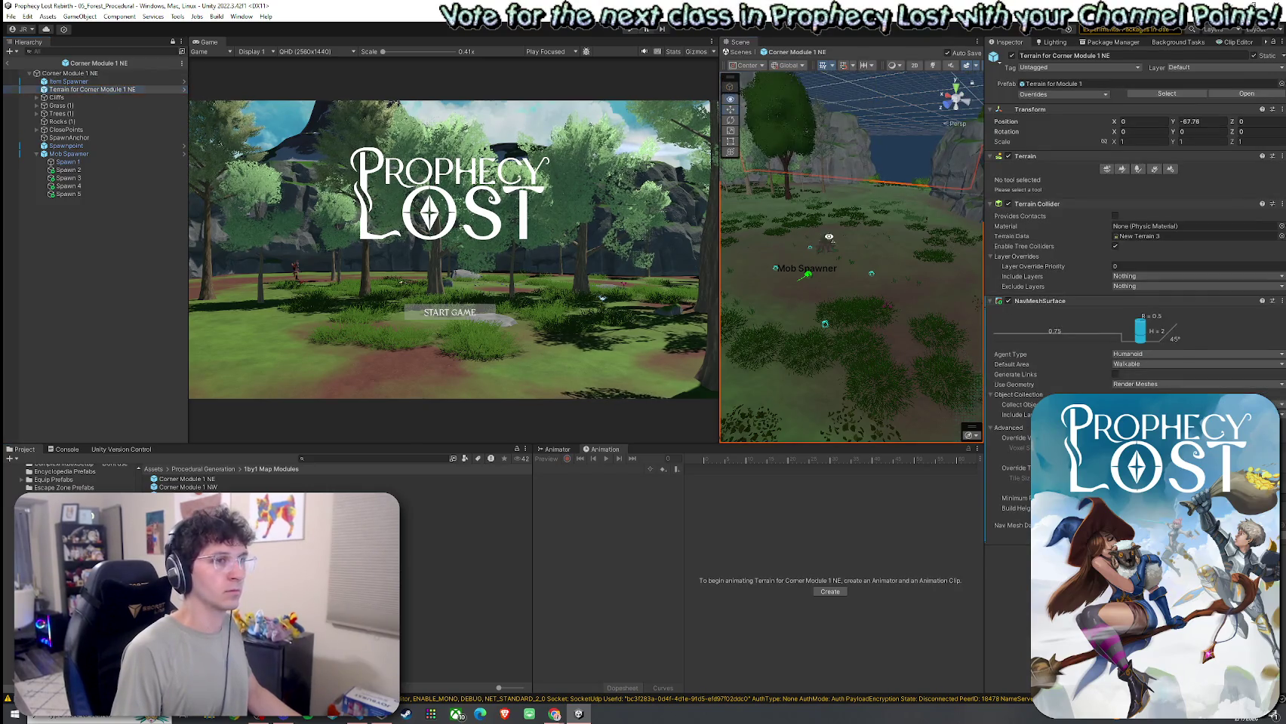
key("w")
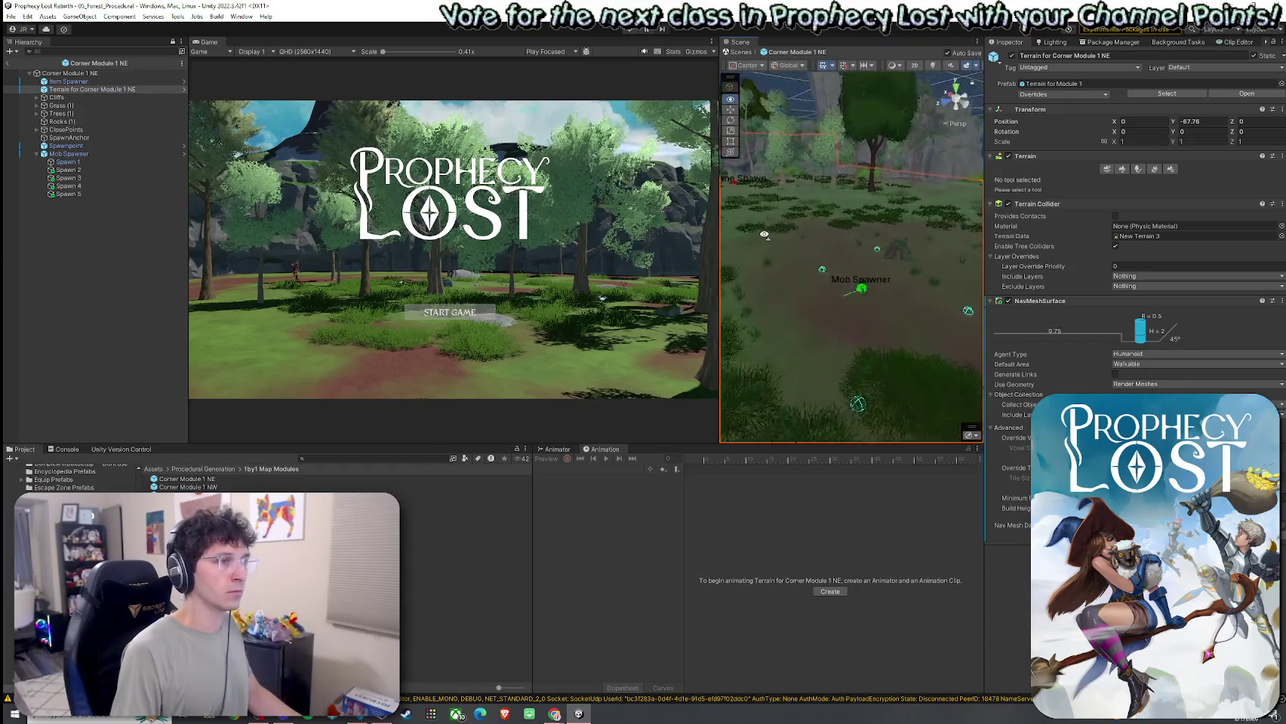
left_click(155, 471)
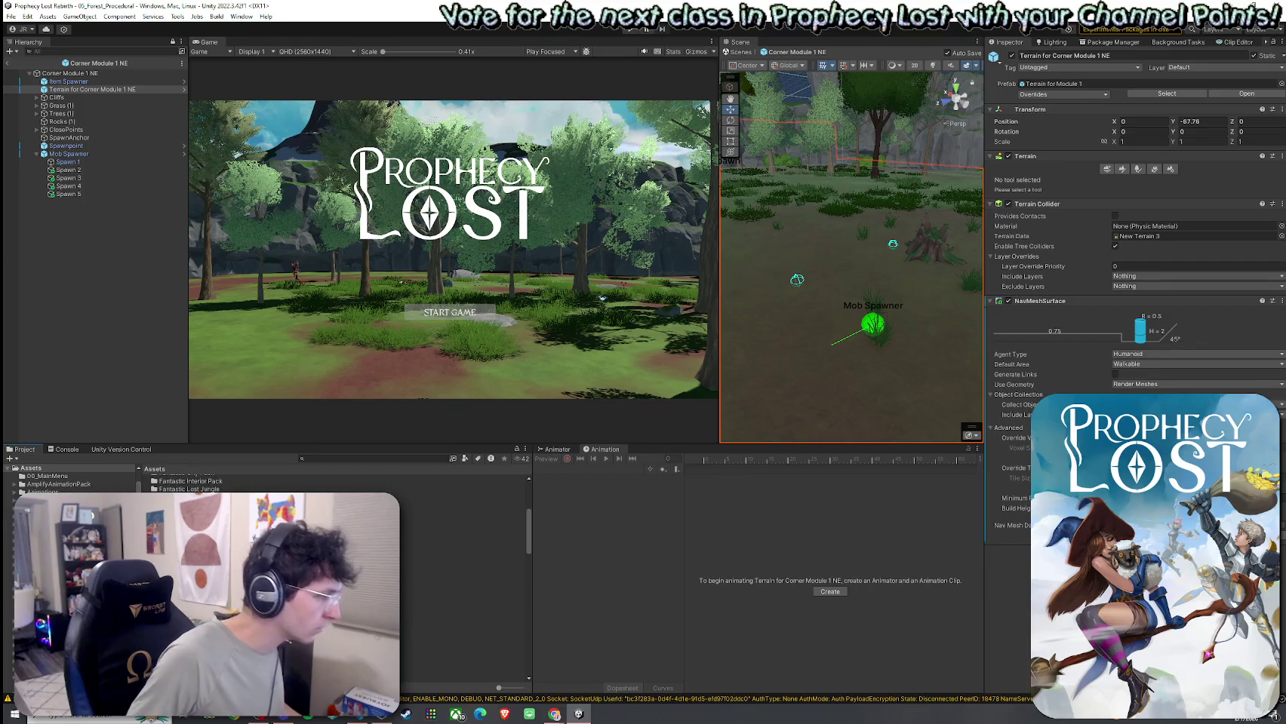
double_click(174, 566)
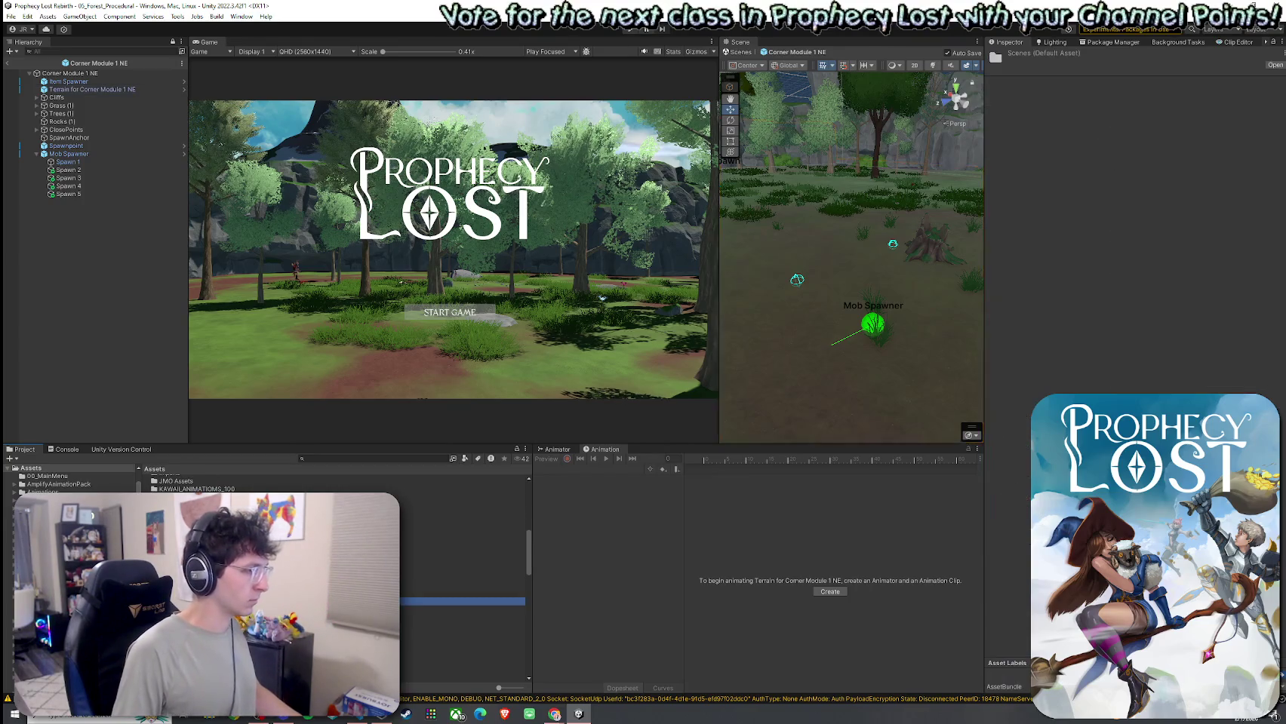
double_click(178, 503)
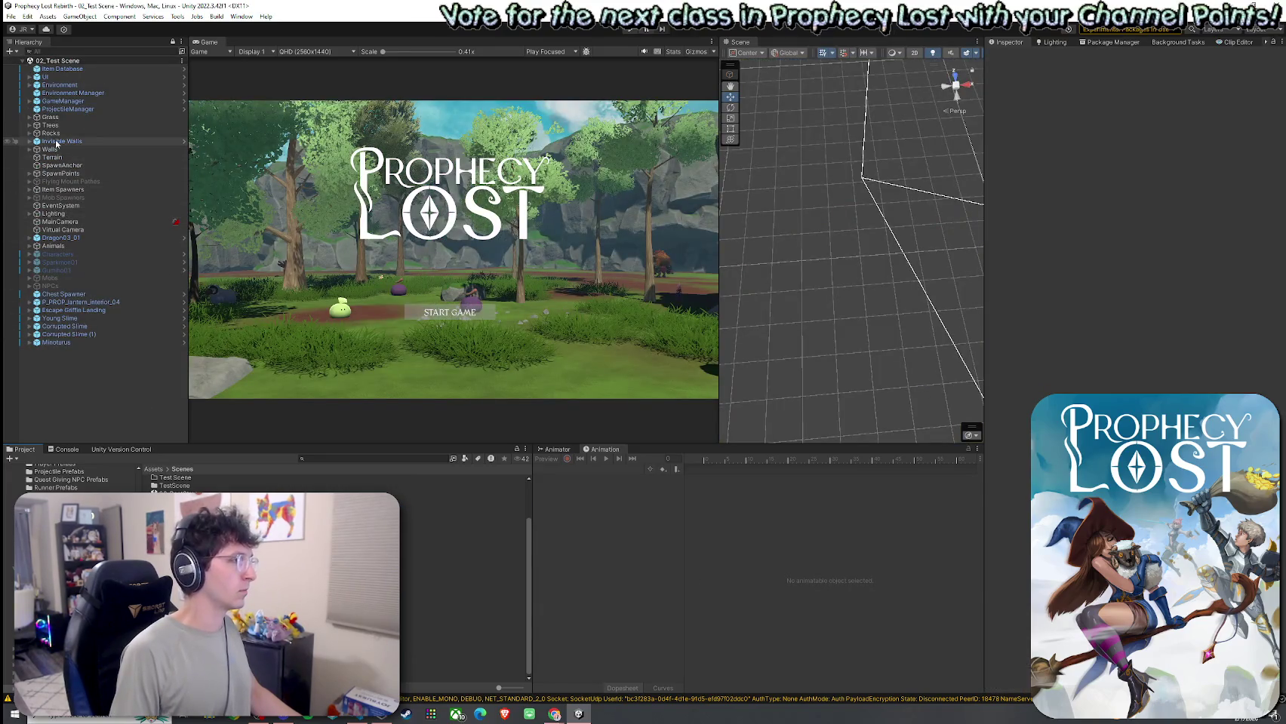
Step: Copy the NavMeshSurface component from the test scene's Terrain
left_click(51, 157)
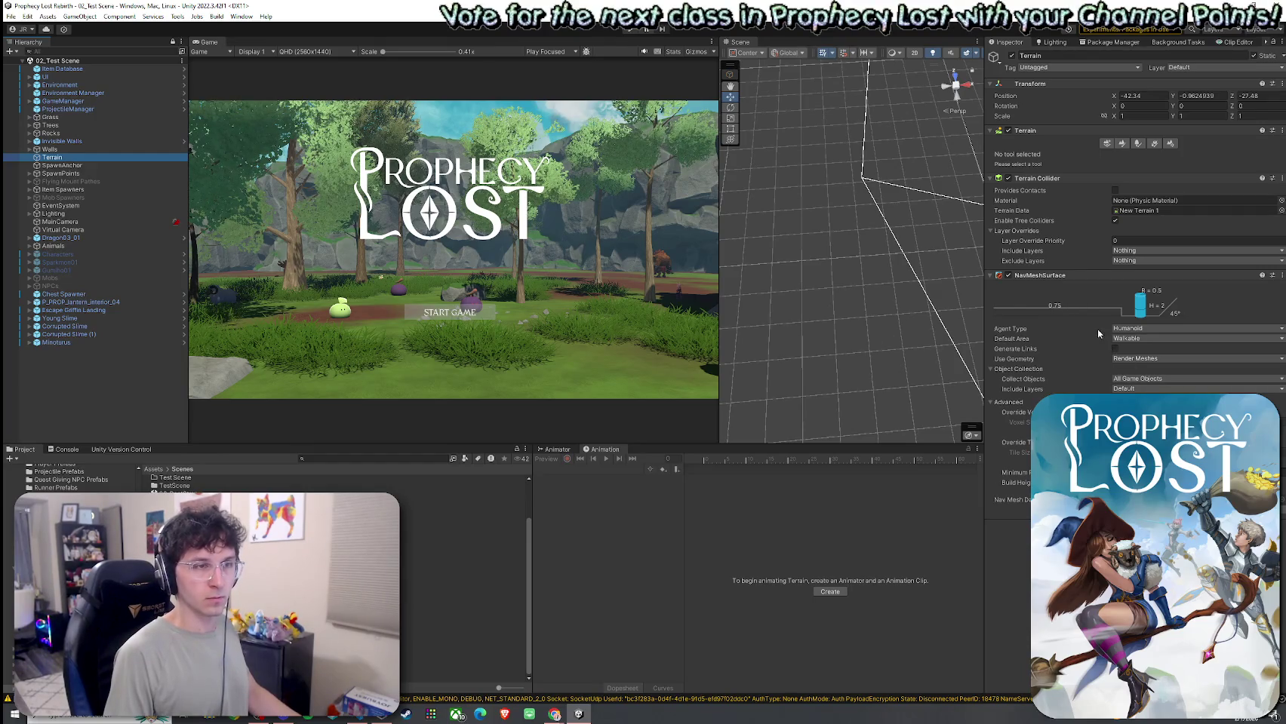
left_click(1282, 275)
left_click(1235, 336)
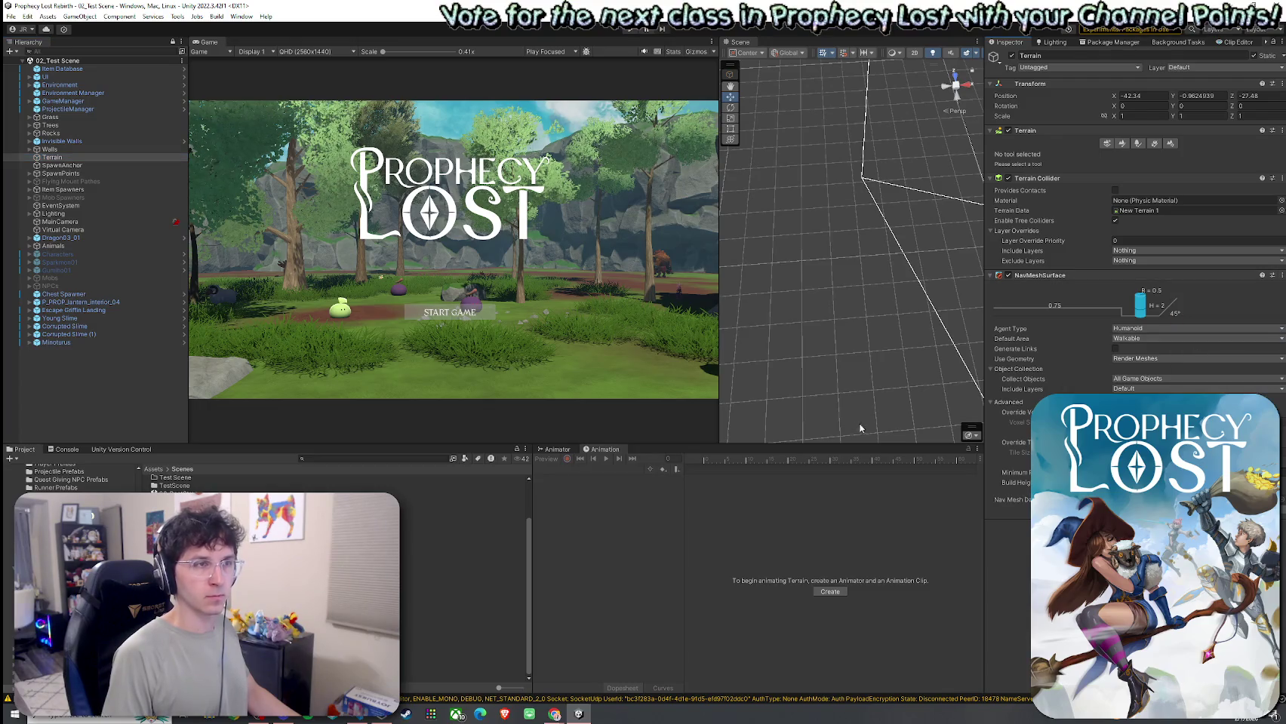
Step: Search '1by1' and reopen Corner Module 1 NE from the 1by1 Map Modules folder
left_click(330, 459)
type("1by1")
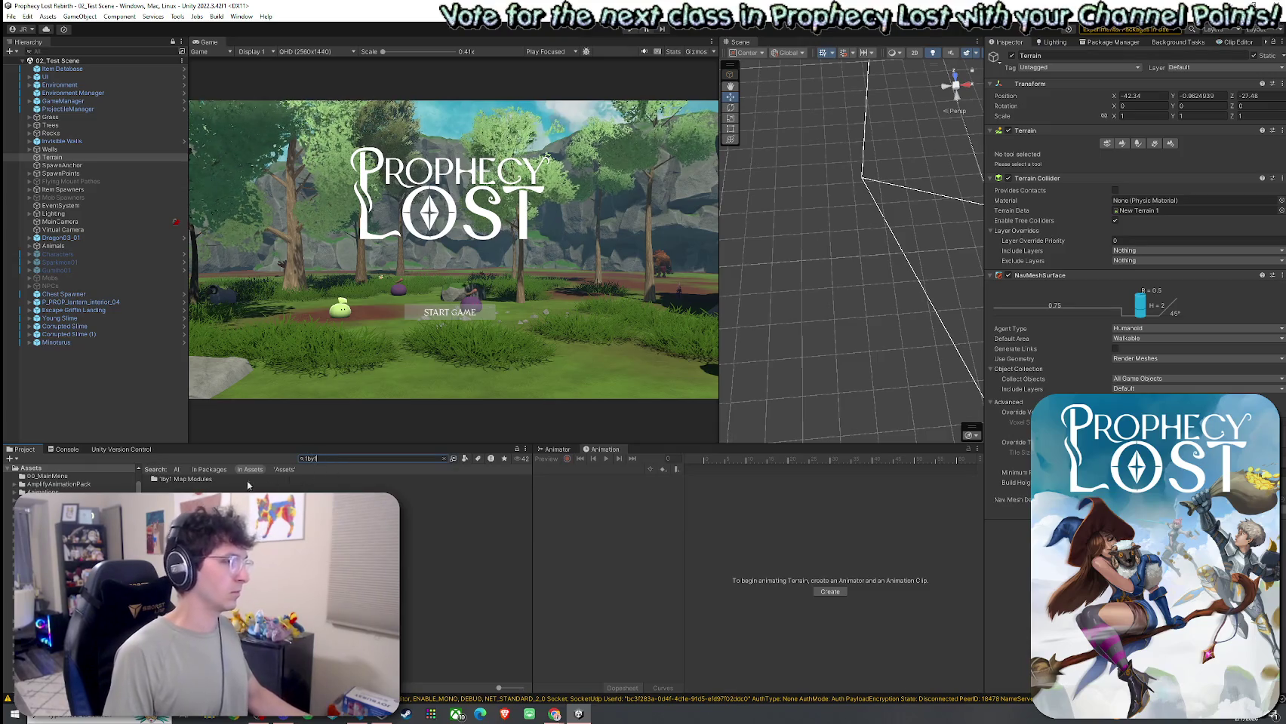
double_click(247, 480)
double_click(187, 480)
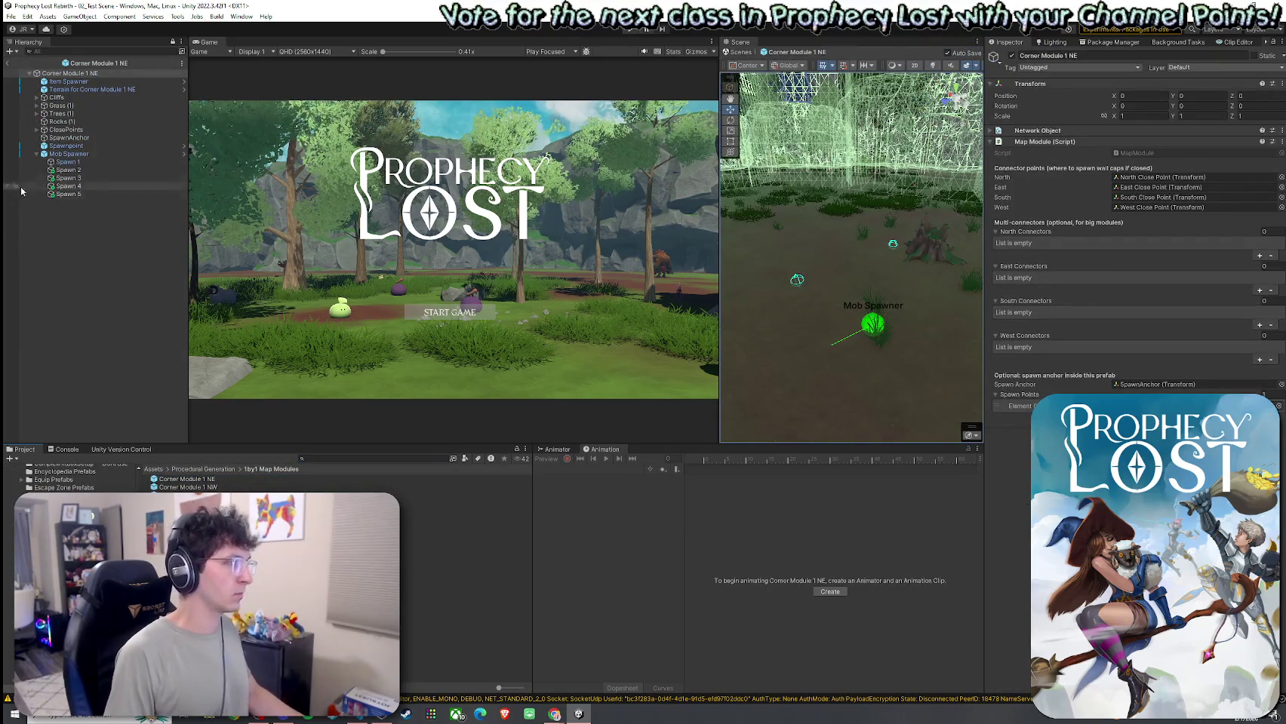
Step: Paste the copied NavMeshSurface values onto Terrain for Corner Module 1 NE
left_click(74, 89)
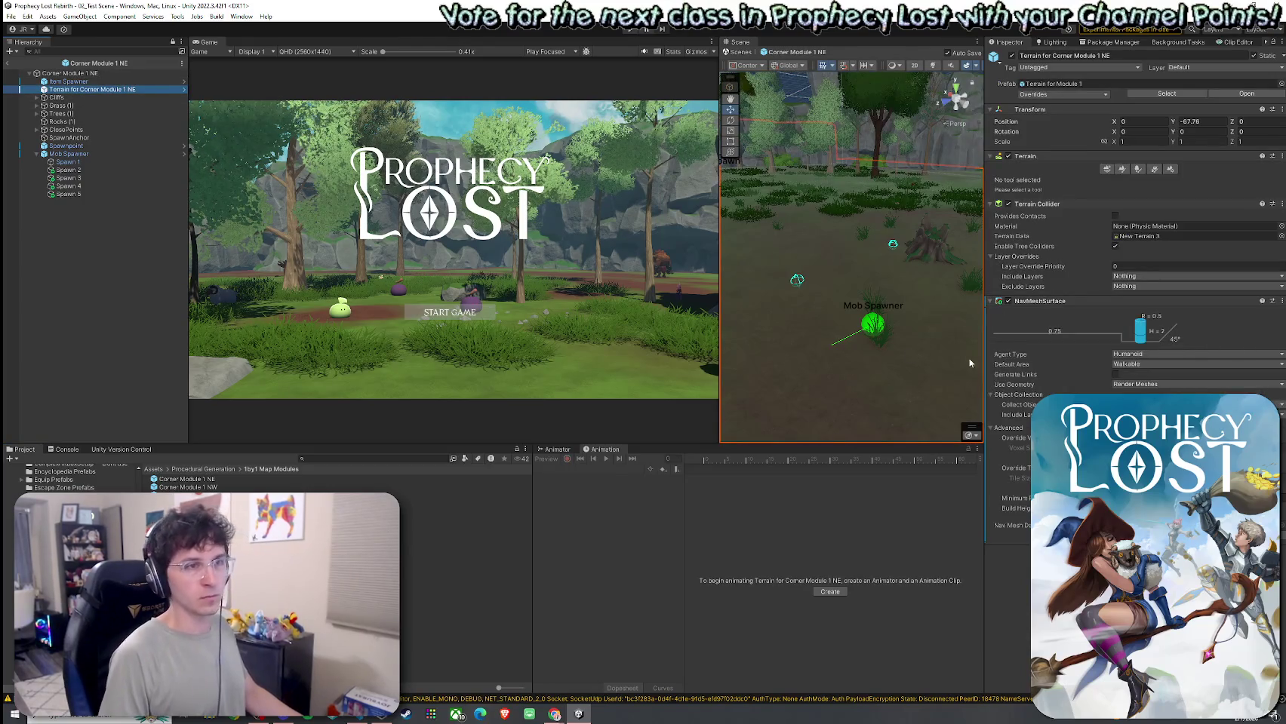
left_click(1281, 301)
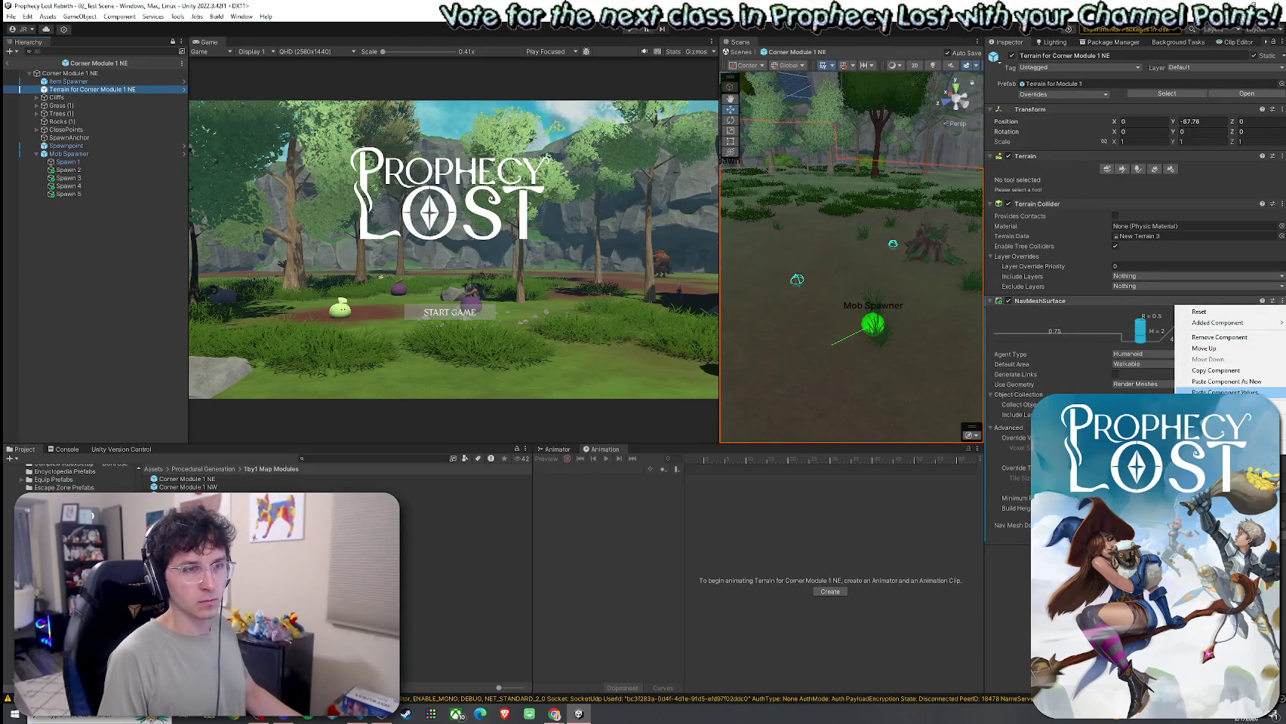
left_click(1224, 391)
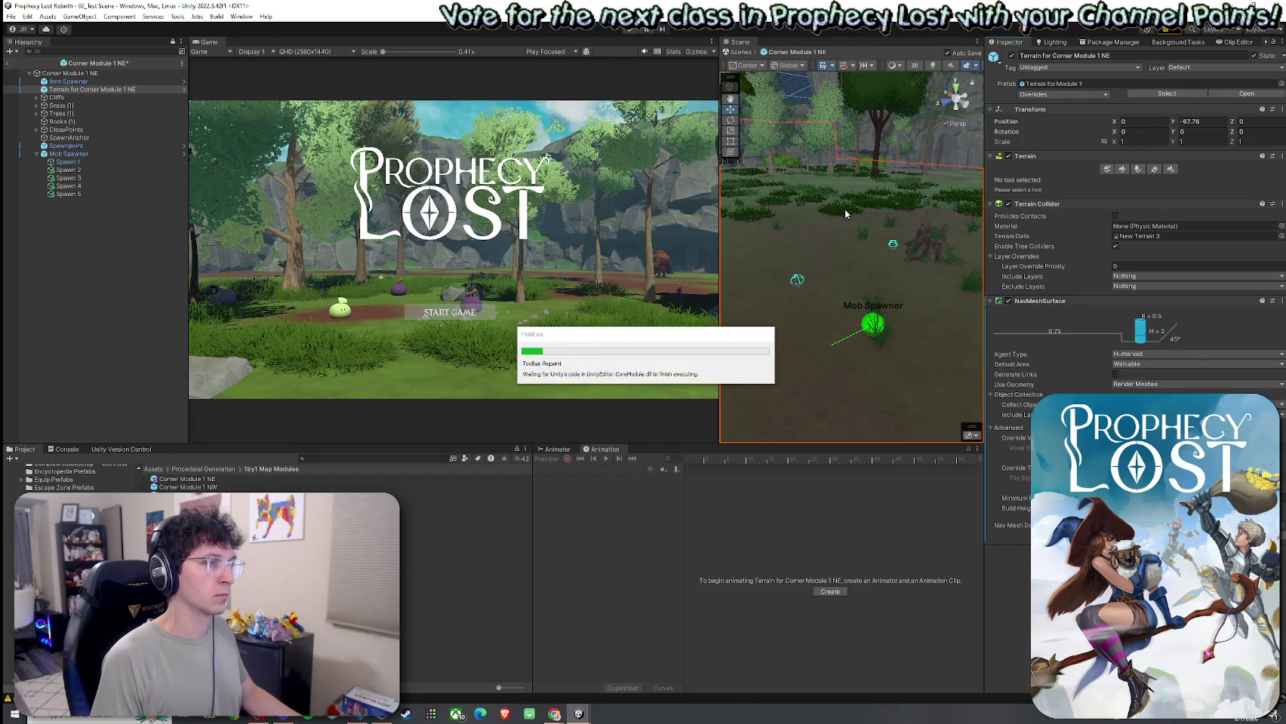
left_click(840, 215)
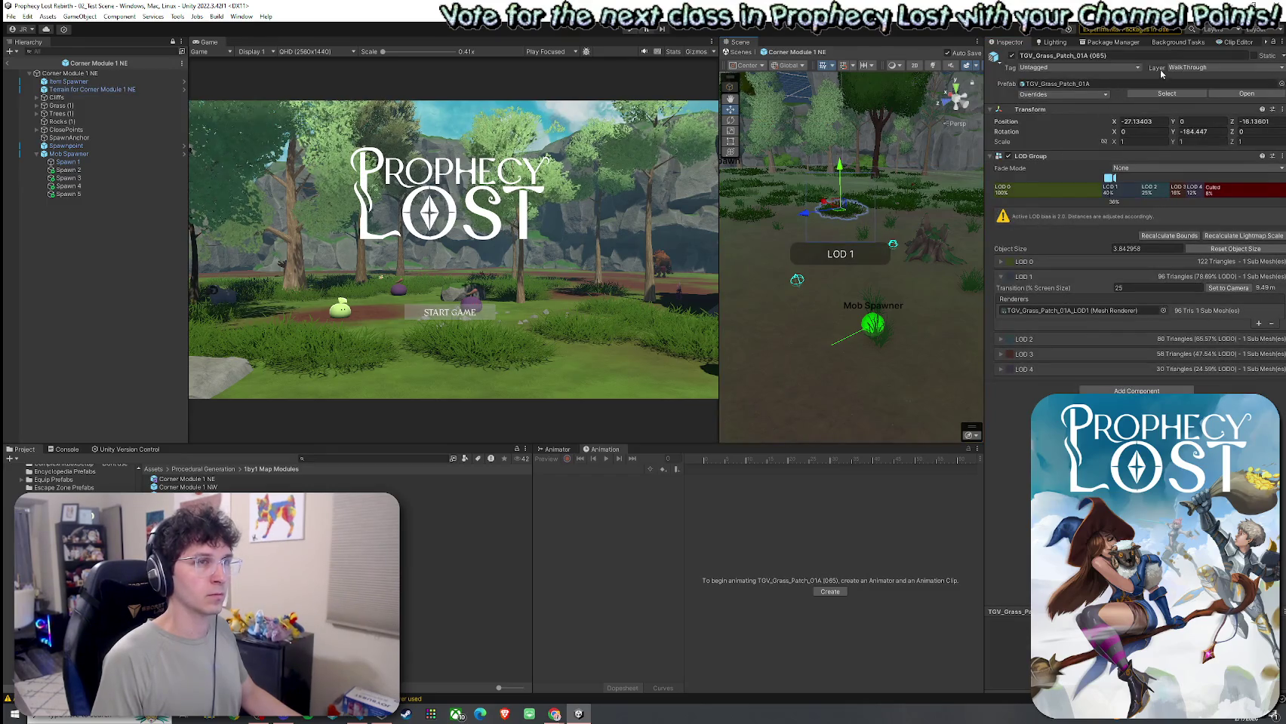
left_click(1194, 67)
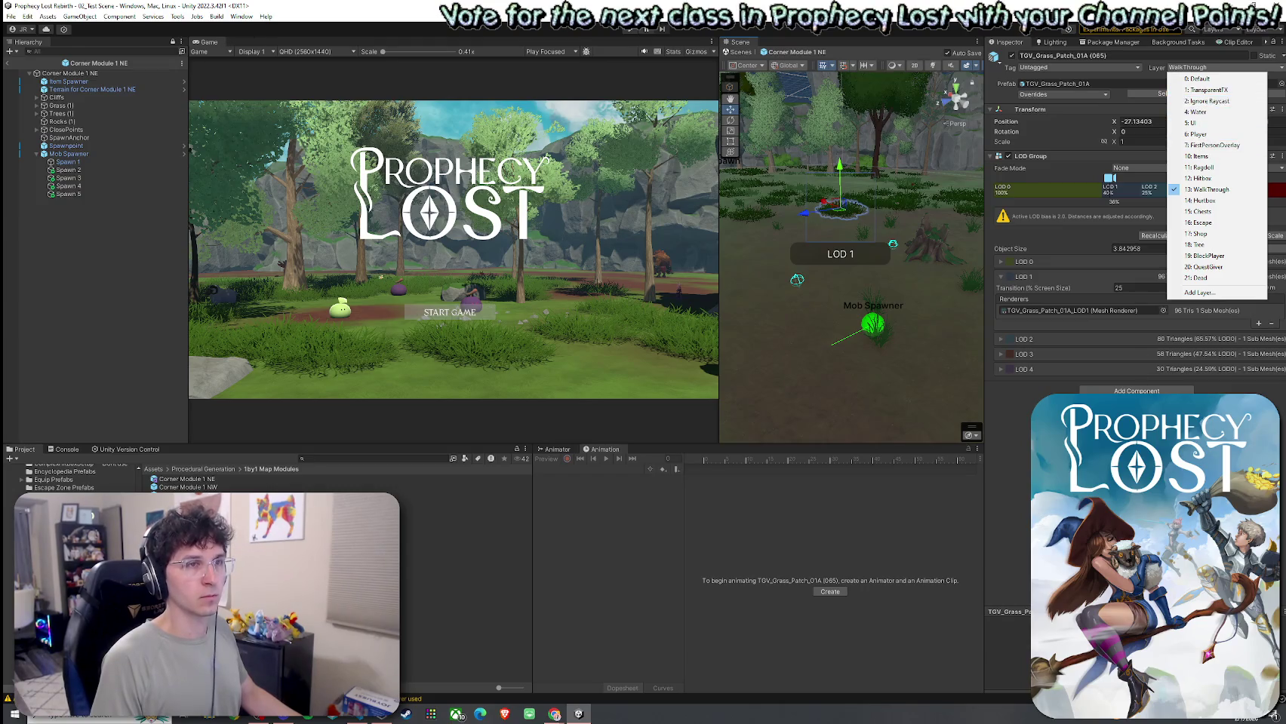
left_click(189, 148)
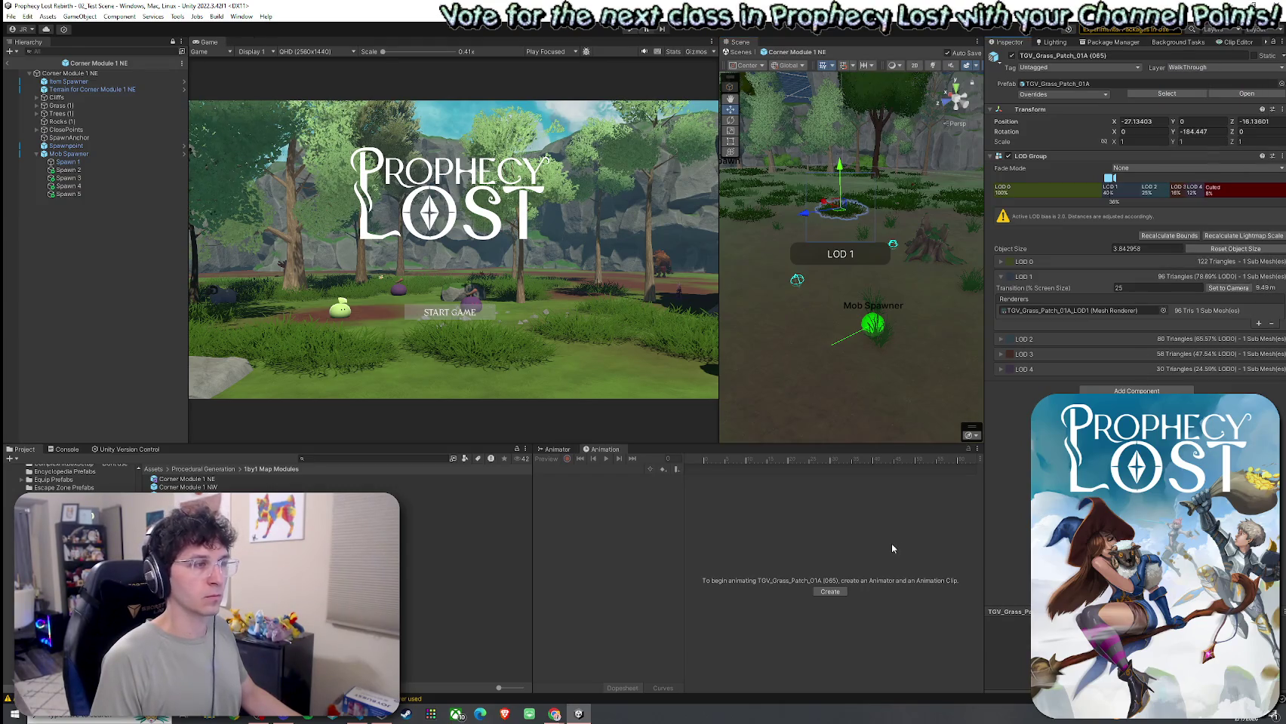
left_click(98, 90)
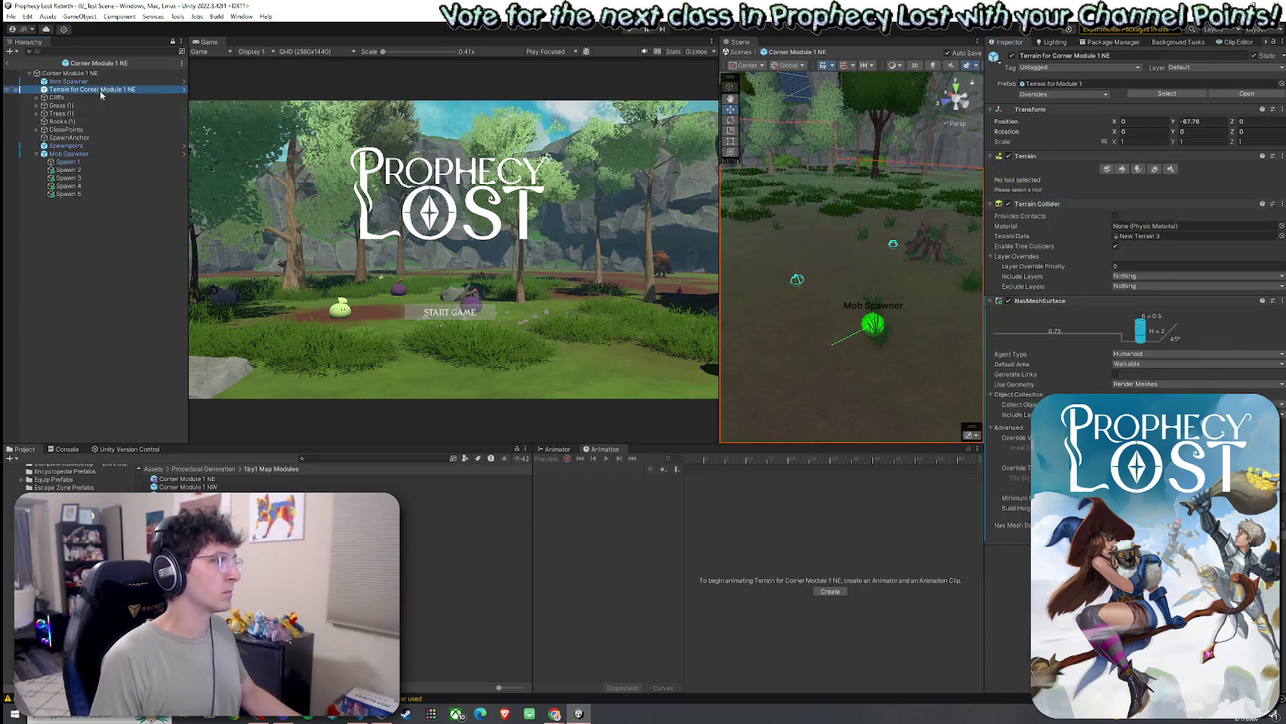
left_click(1143, 365)
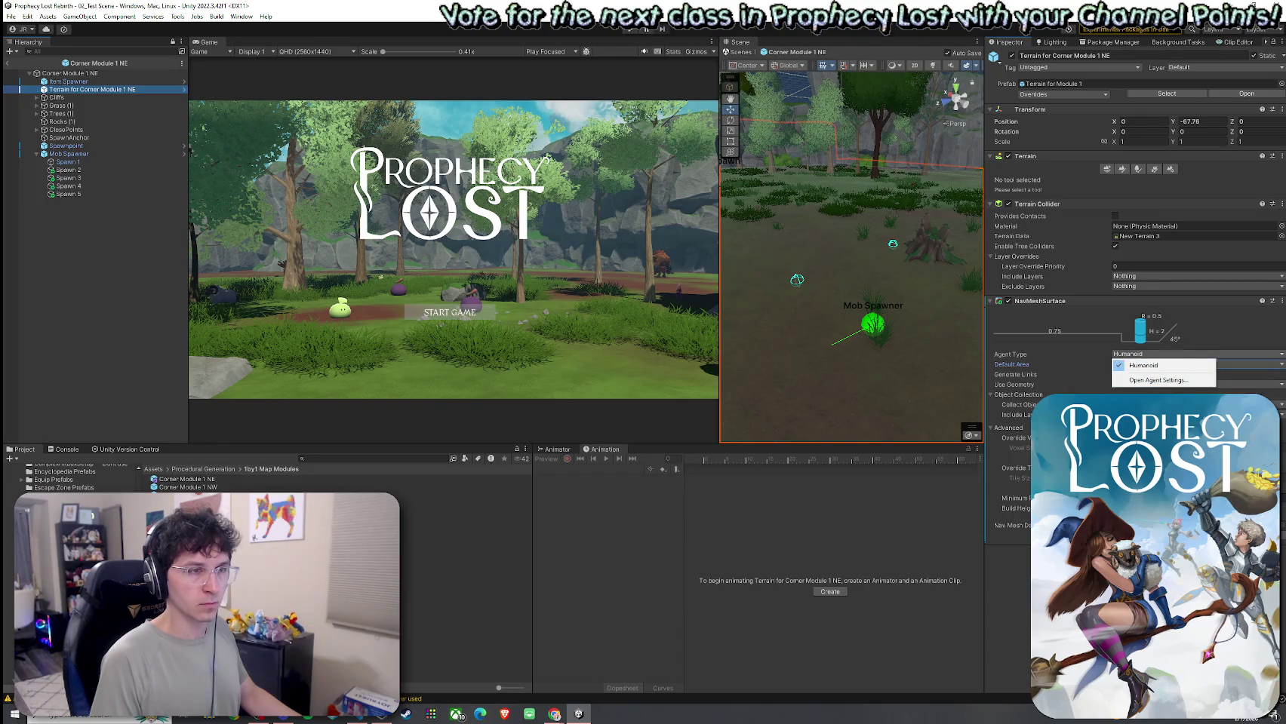
left_click(1080, 390)
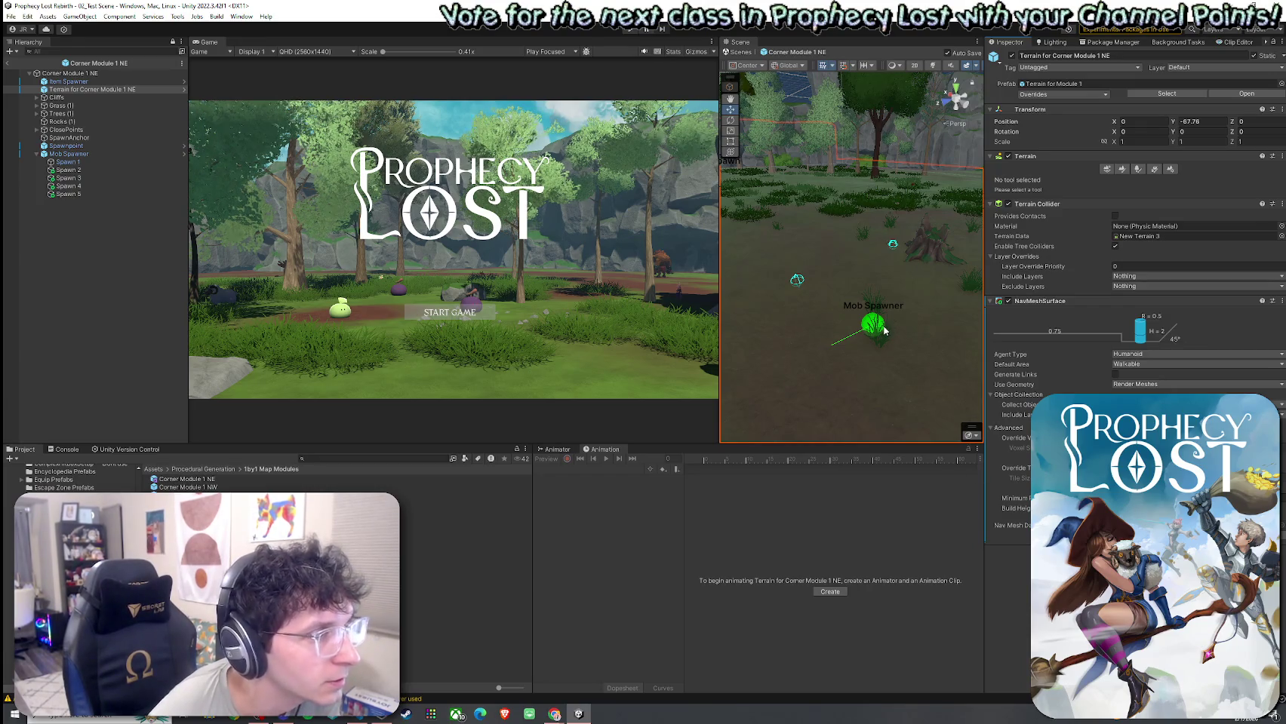
Step: Select grass patch TGV_Grass_Patch_01A (17) and its LOD2 child in the Hierarchy
left_click(802, 195)
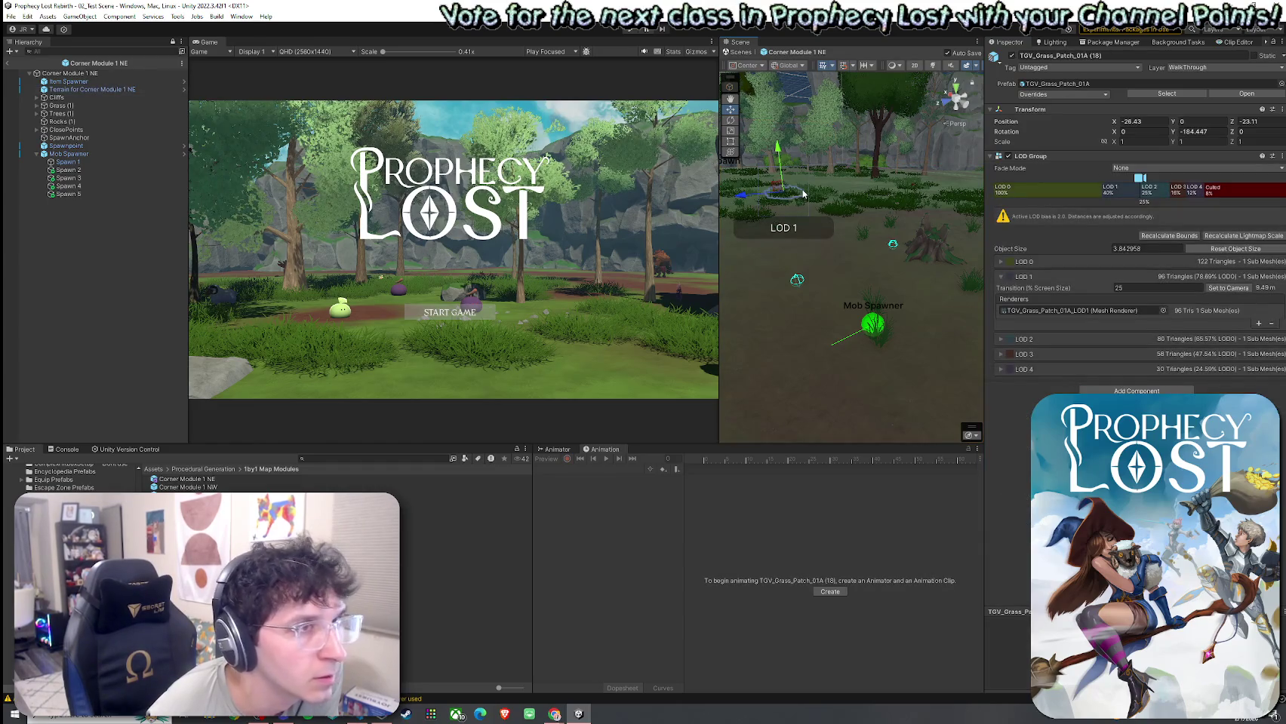
left_click_drag(802, 195, 959, 243)
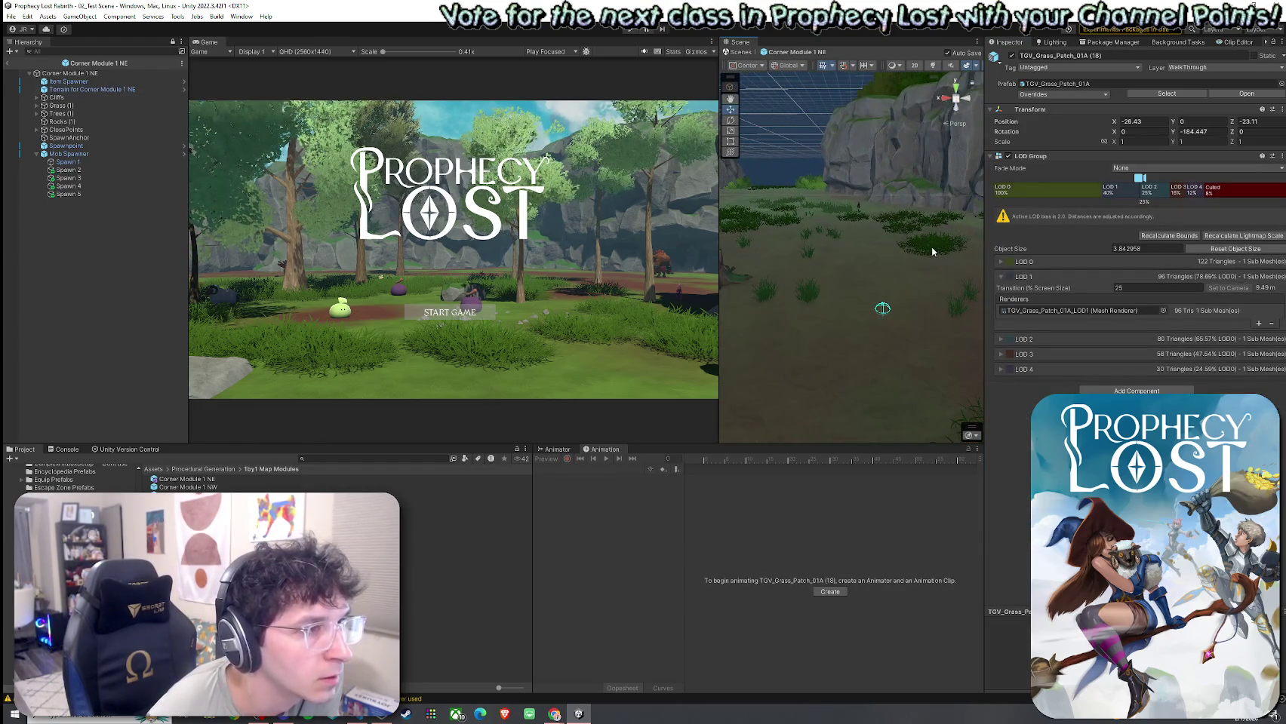
left_click(959, 244)
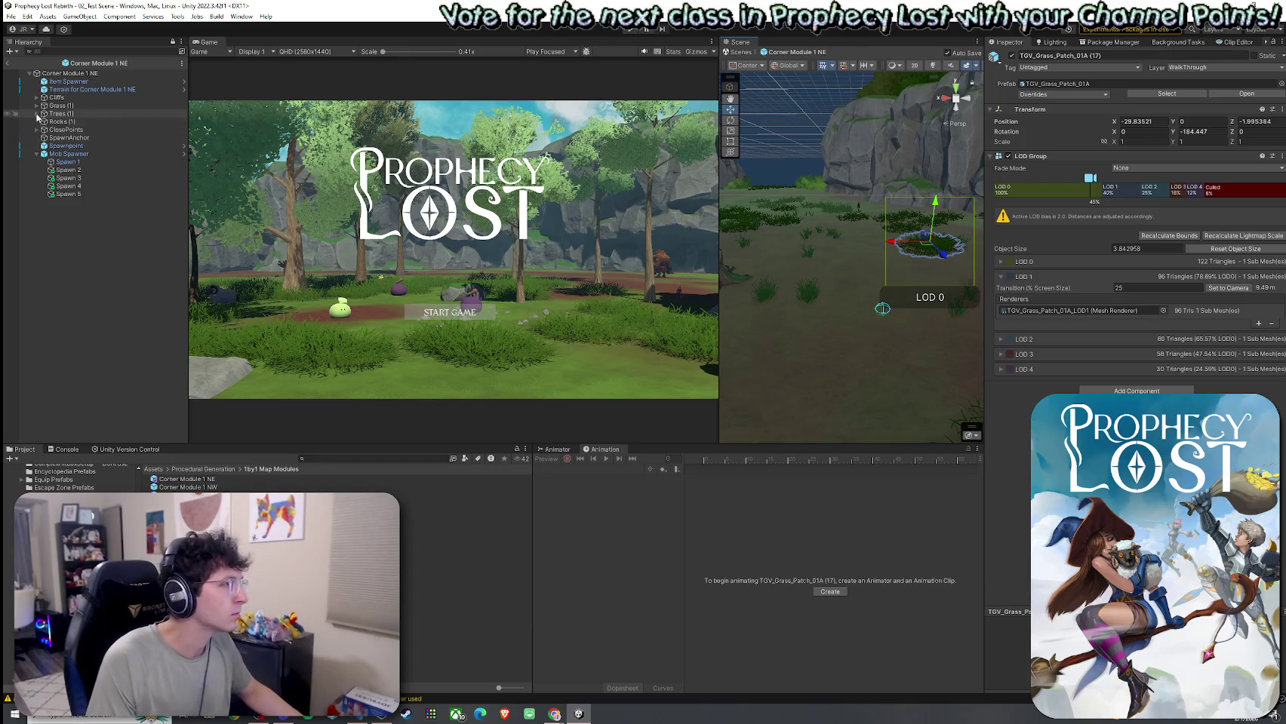
scroll(111, 304, "down", 5)
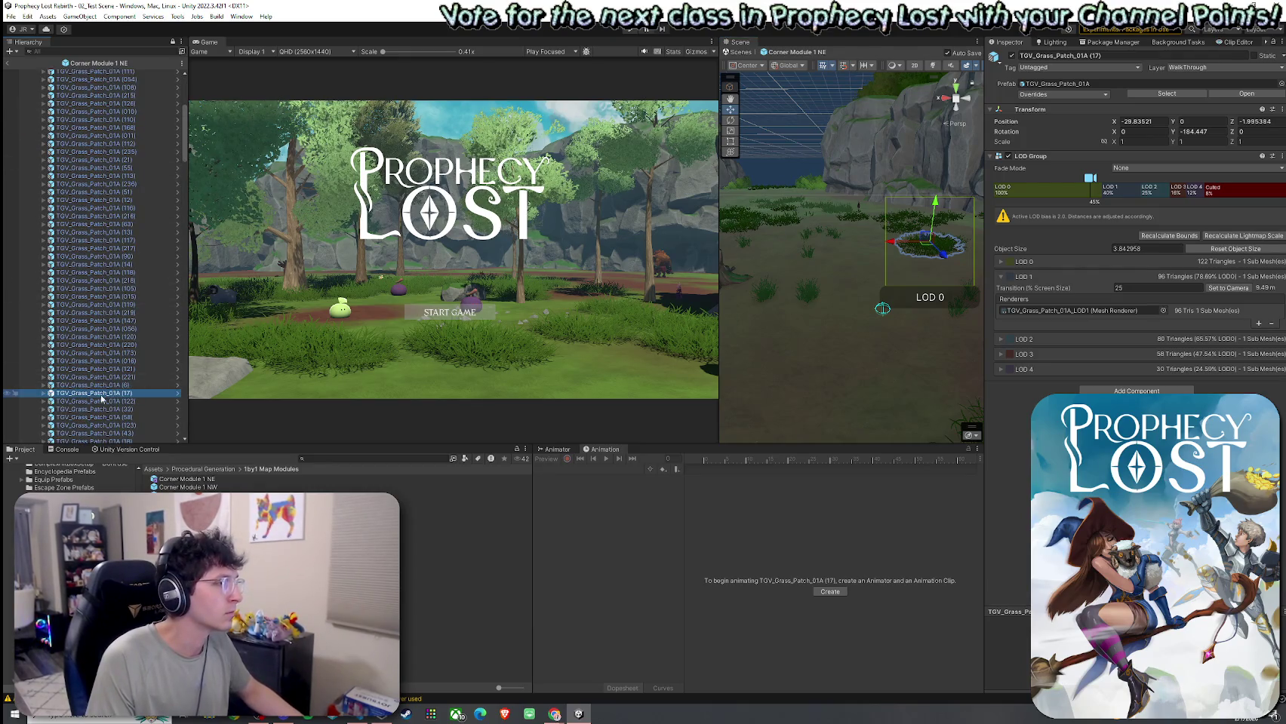
left_click(45, 394)
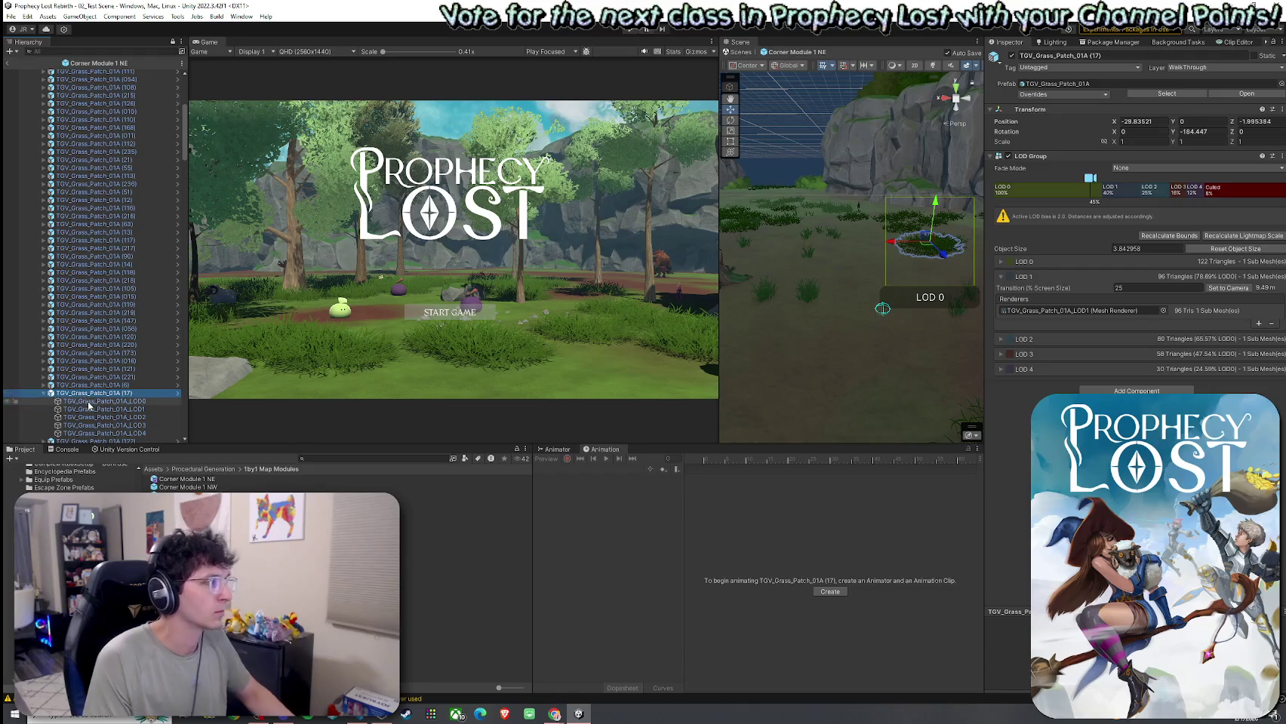
left_click(99, 418)
Step: Step through the grass patch LOD children and neighbours, then return to 02_Test Scene
key("Down")
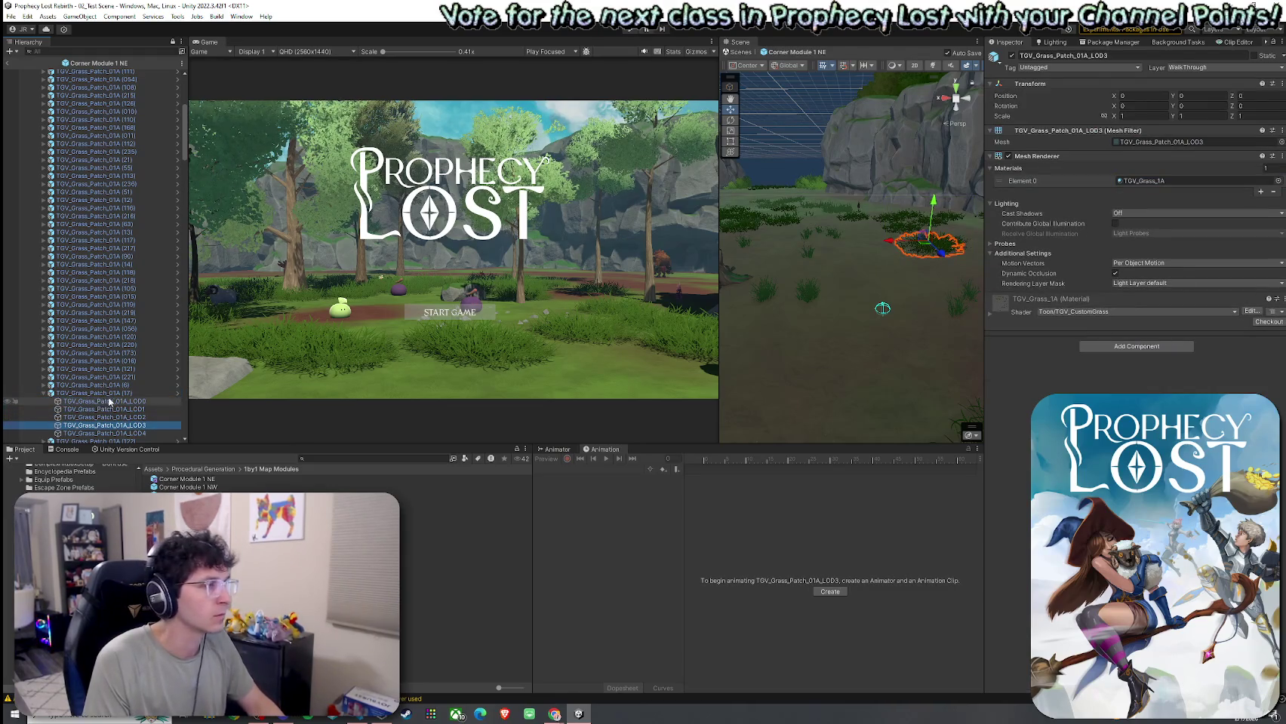
key("Left")
key("Down")
key("Down")
key("Down")
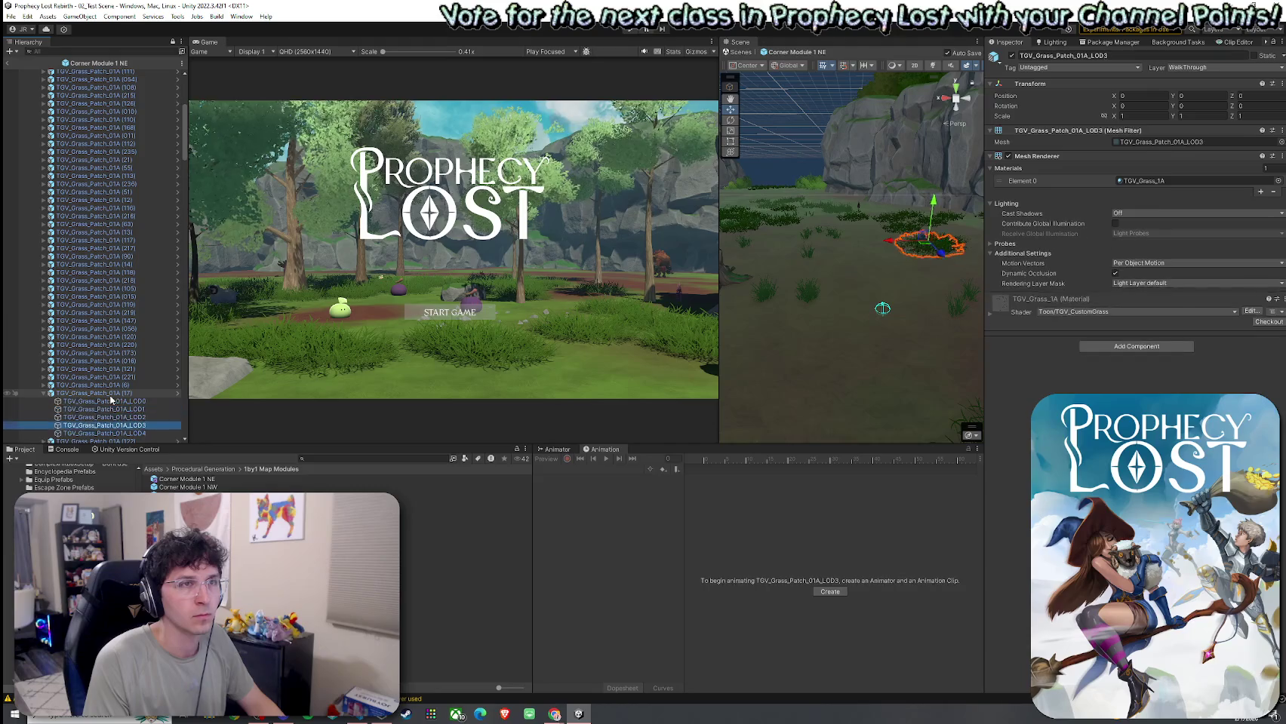
key("Down")
key("Down")
key("Down")
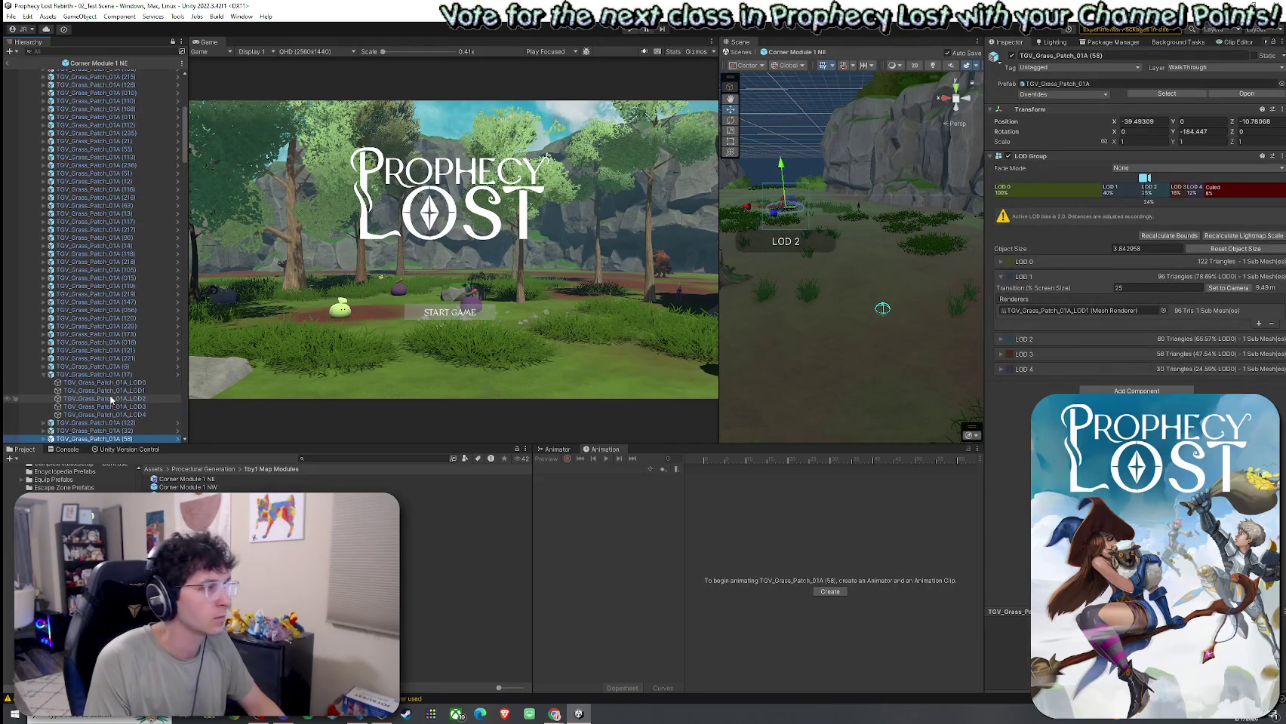
key("Up")
key("Up")
key("Up")
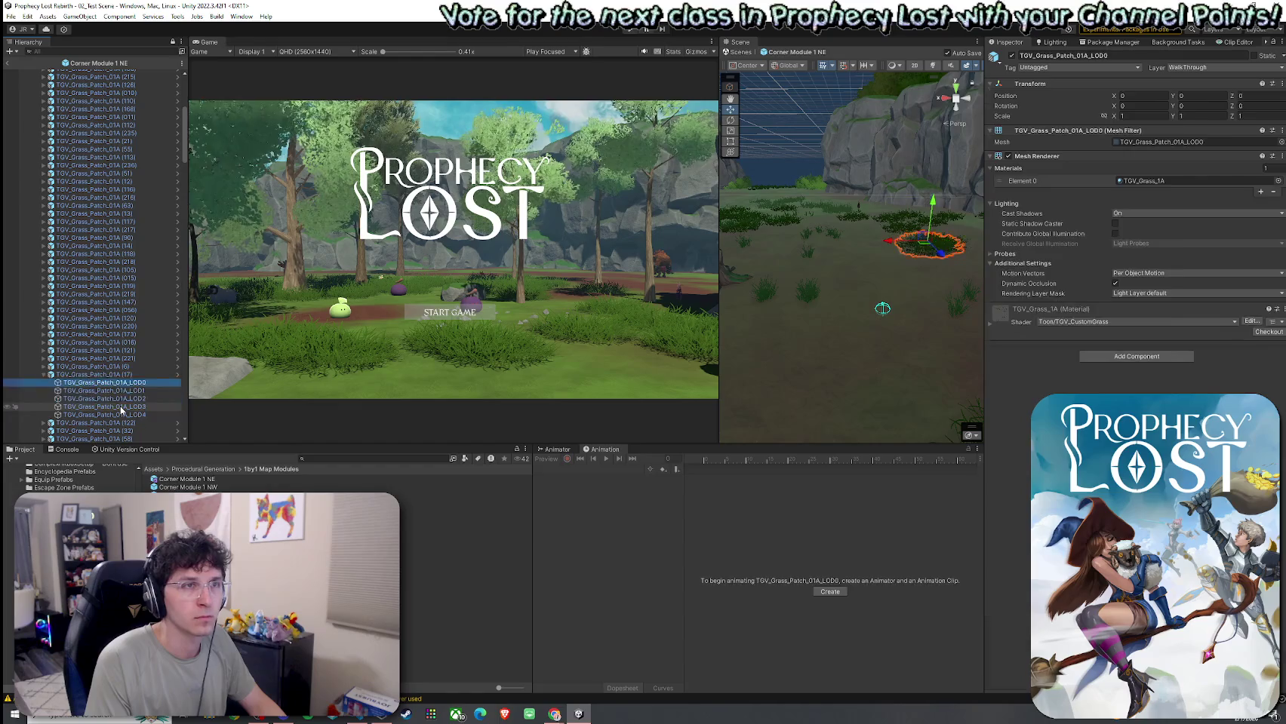
key("Up")
key("Up")
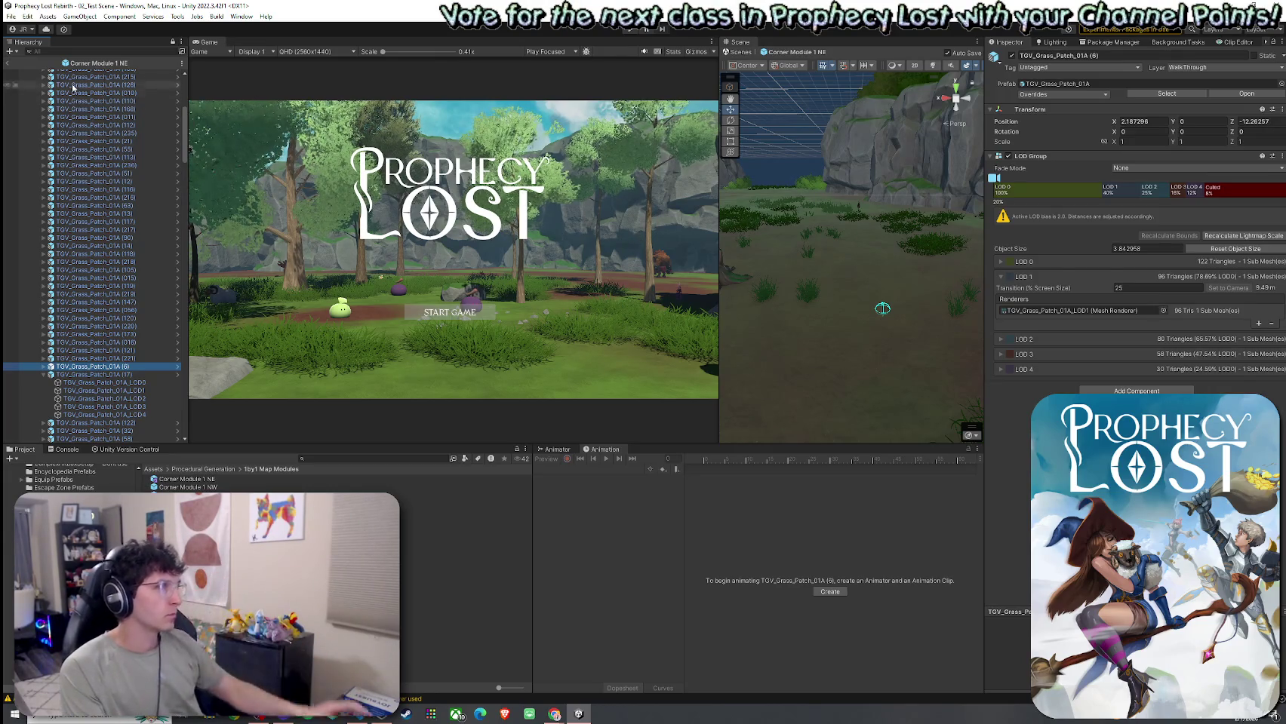
left_click(6, 62)
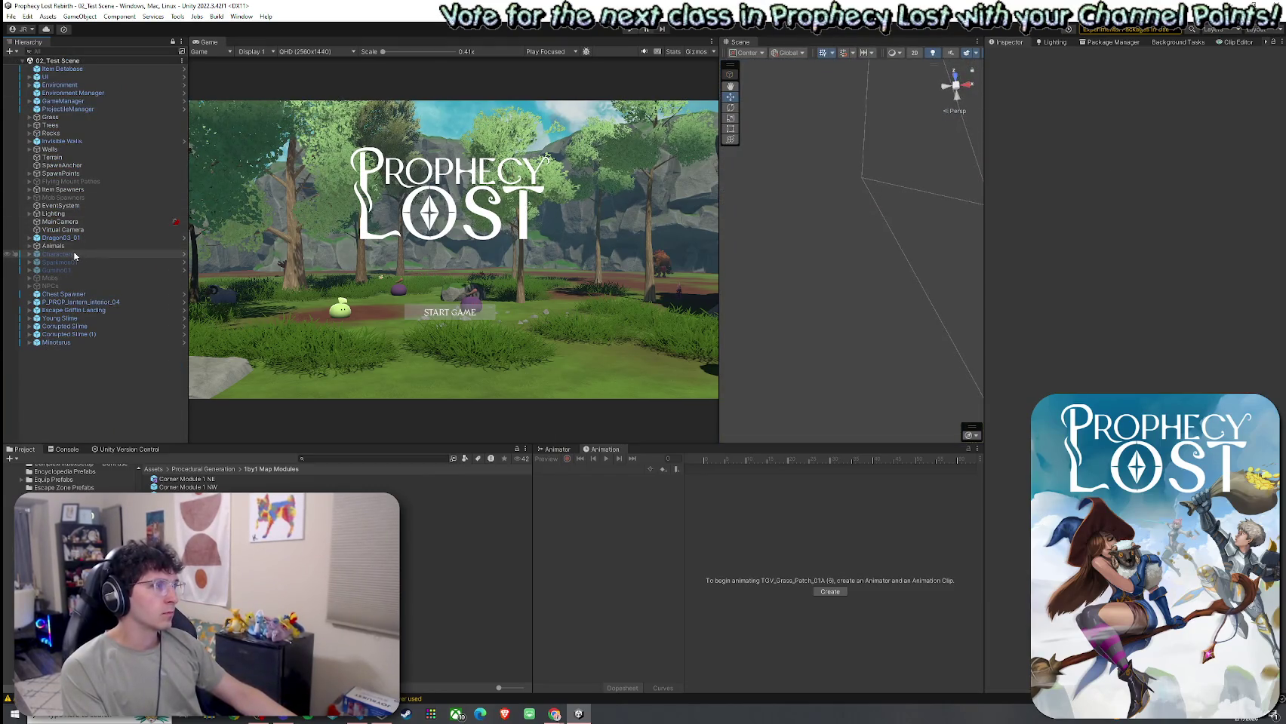
Step: Widen the Scene view, fly in among the trees, and frame the Corrupted Slime (1) mob
left_click(82, 142)
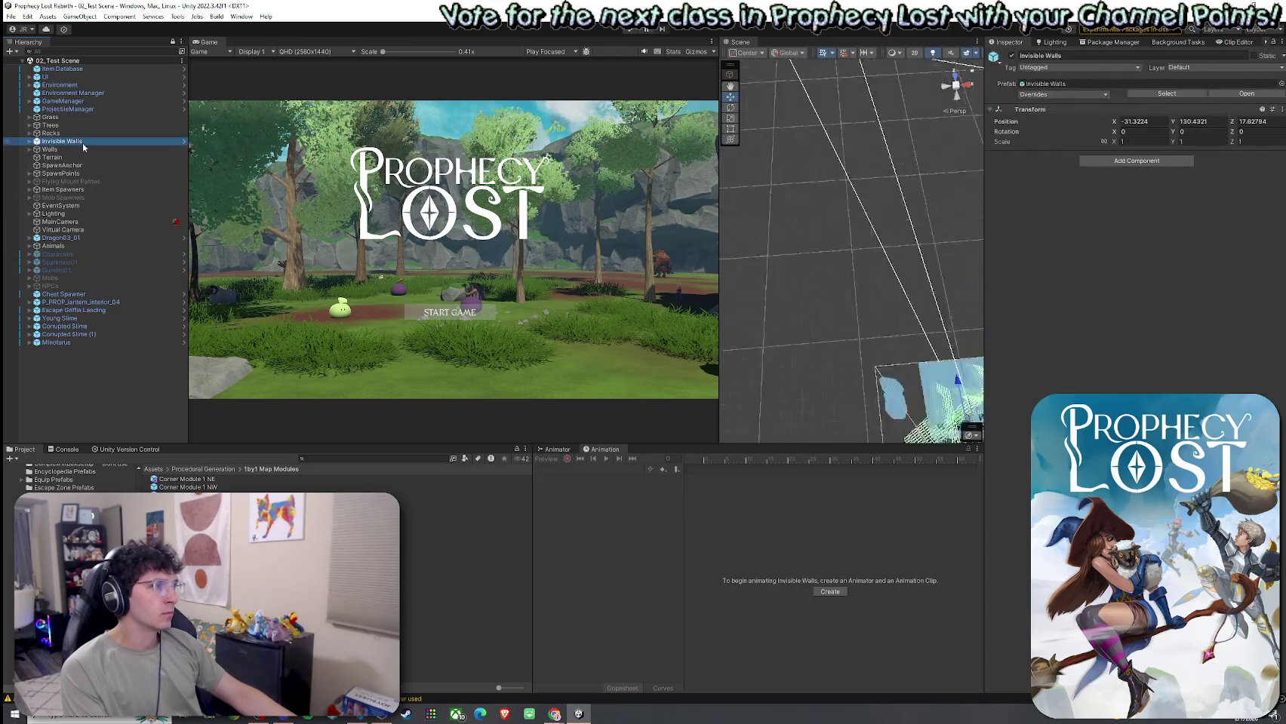
double_click(82, 142)
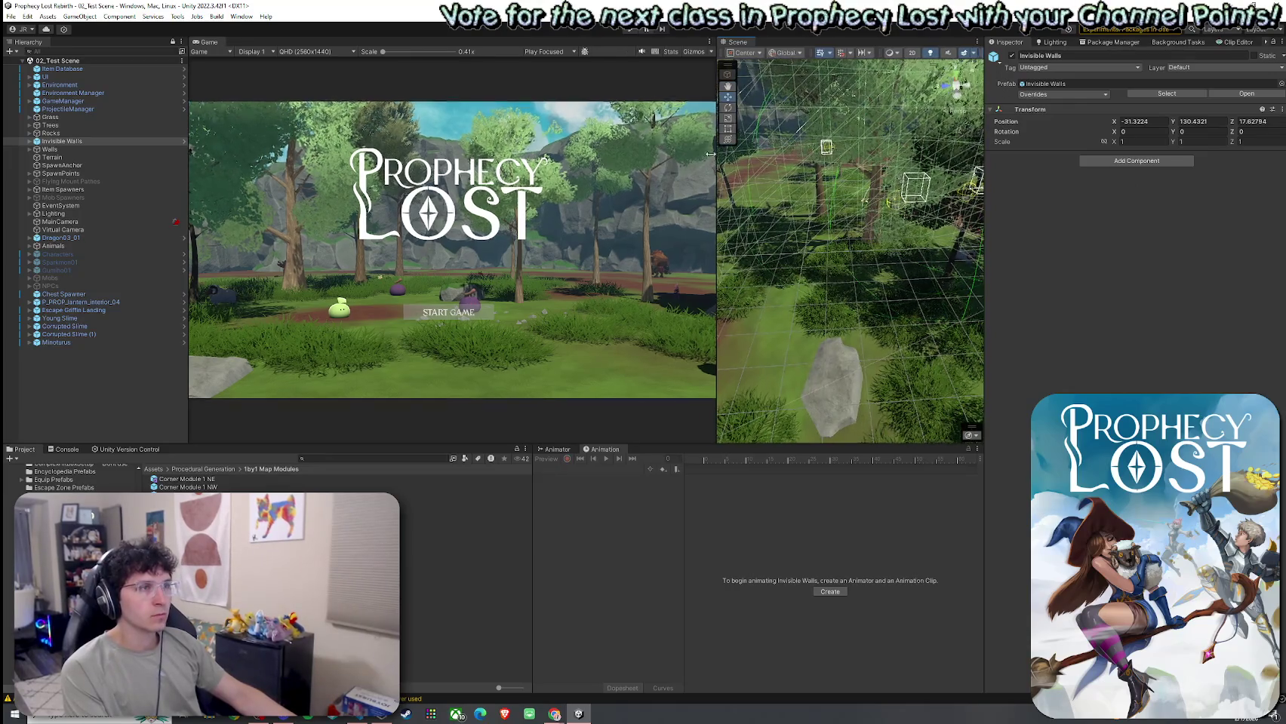
left_click_drag(719, 169, 651, 169)
left_click_drag(867, 174, 925, 181)
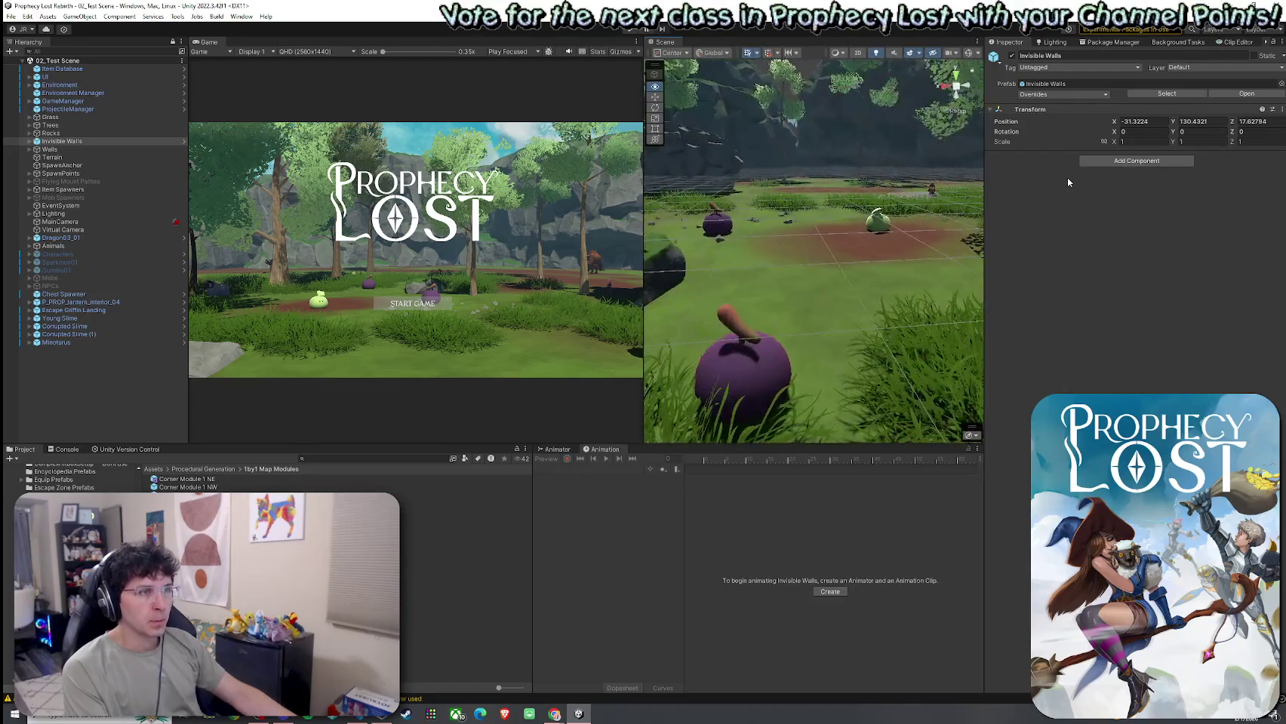
left_click(747, 337)
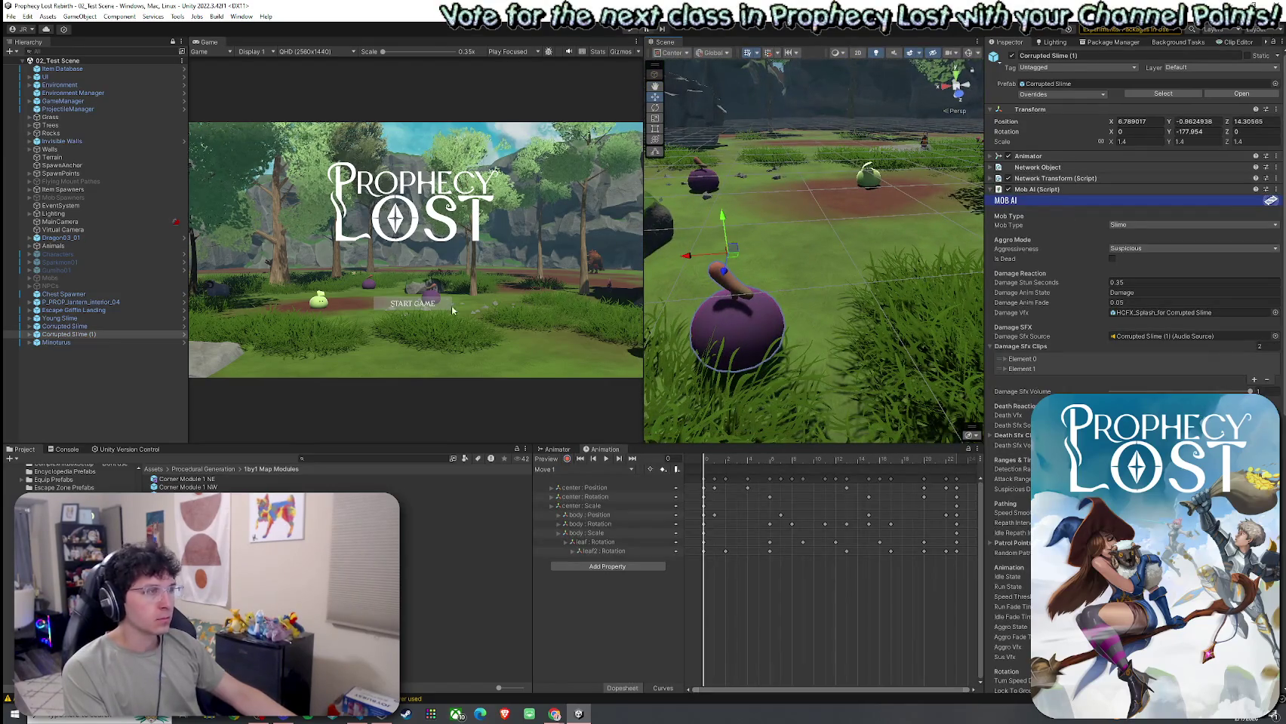
mouse_move(754, 249)
left_mouse_down()
mouse_move(785, 241)
mouse_move(755, 268)
left_mouse_up()
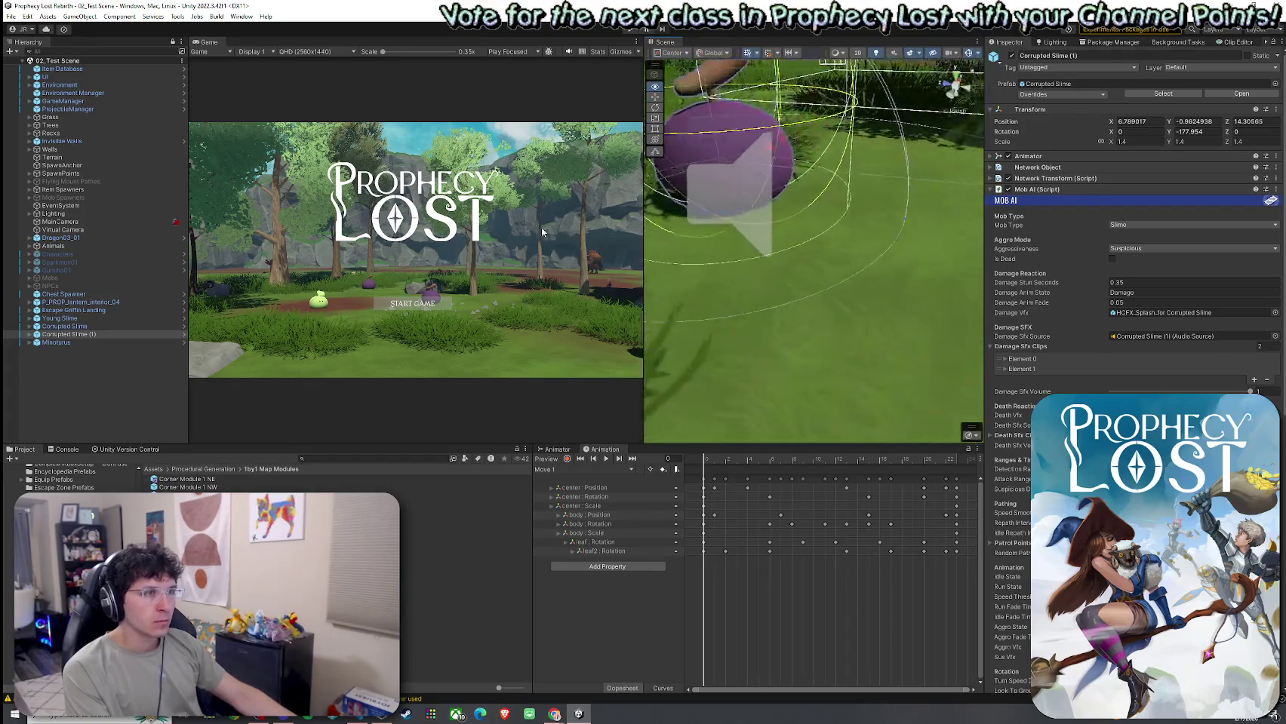
key("s")
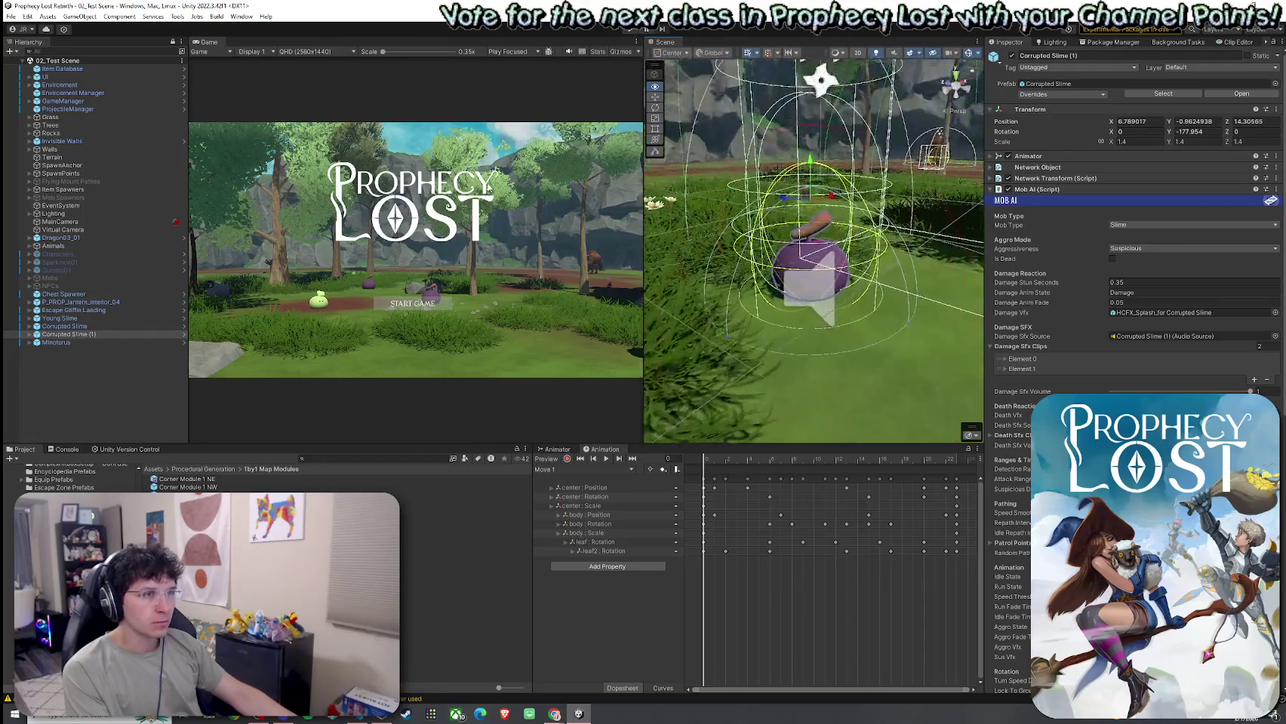
Step: Collapse Mob AI, toggle the slime's Nav Mesh Agent, then return to the root Assets folder
left_click(1038, 189)
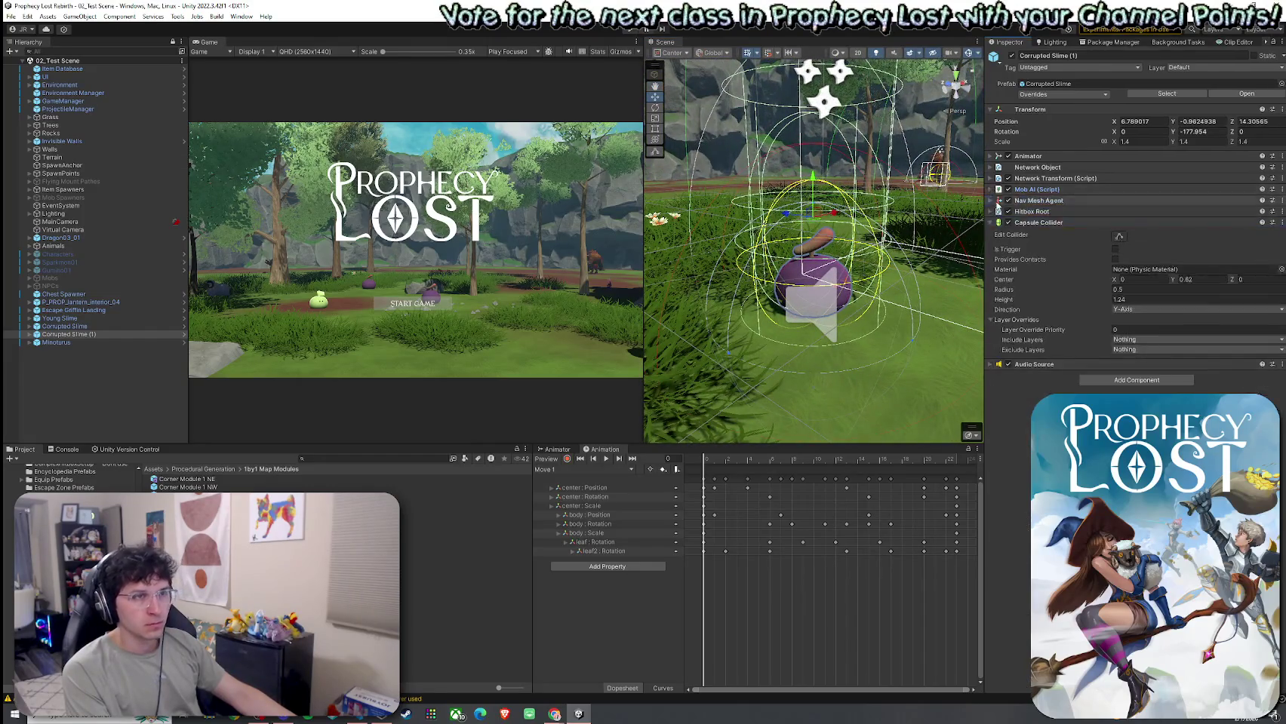
left_click(1008, 201)
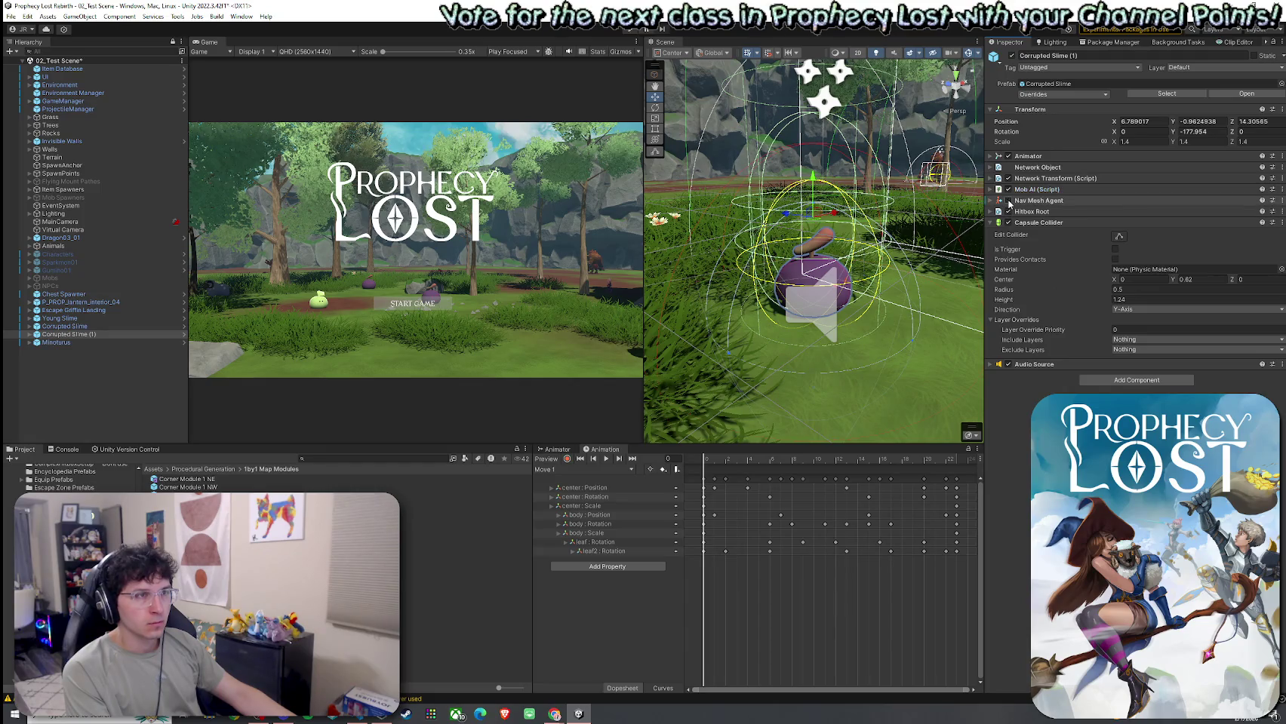
mouse_move(739, 242)
left_mouse_down()
mouse_move(719, 209)
mouse_move(672, 275)
mouse_move(713, 288)
mouse_move(698, 281)
left_mouse_up()
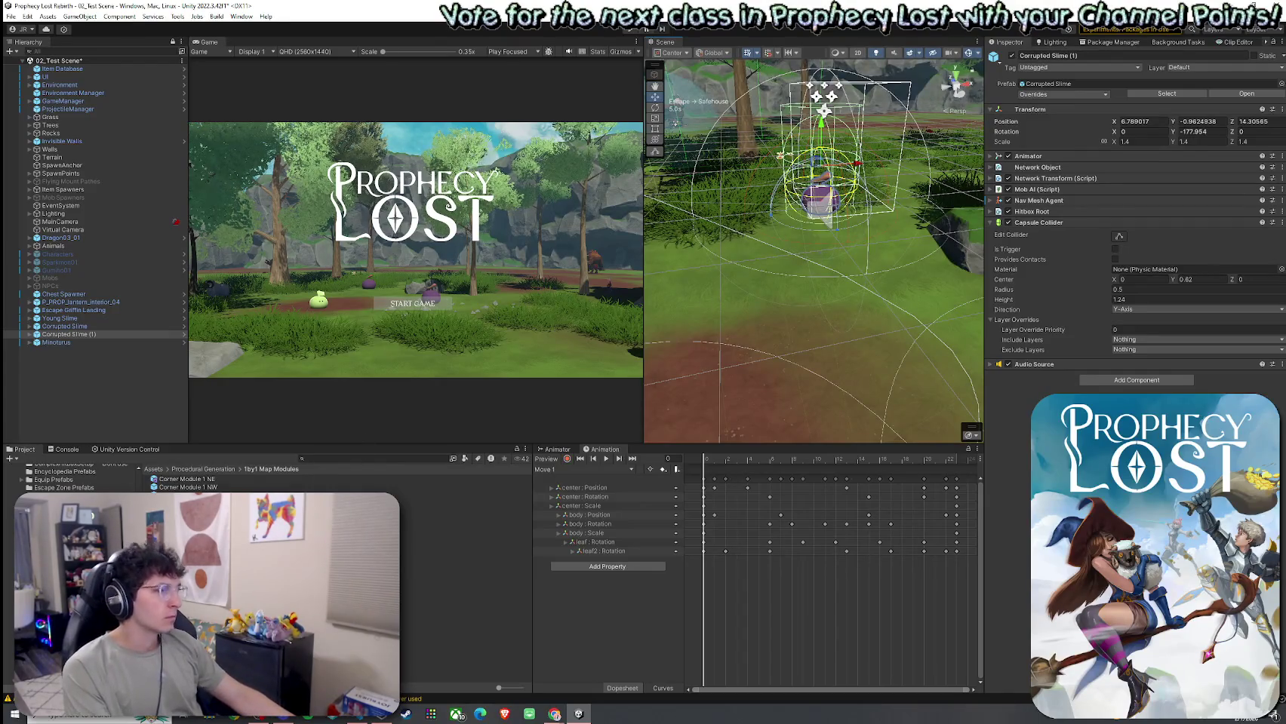
left_click(154, 469)
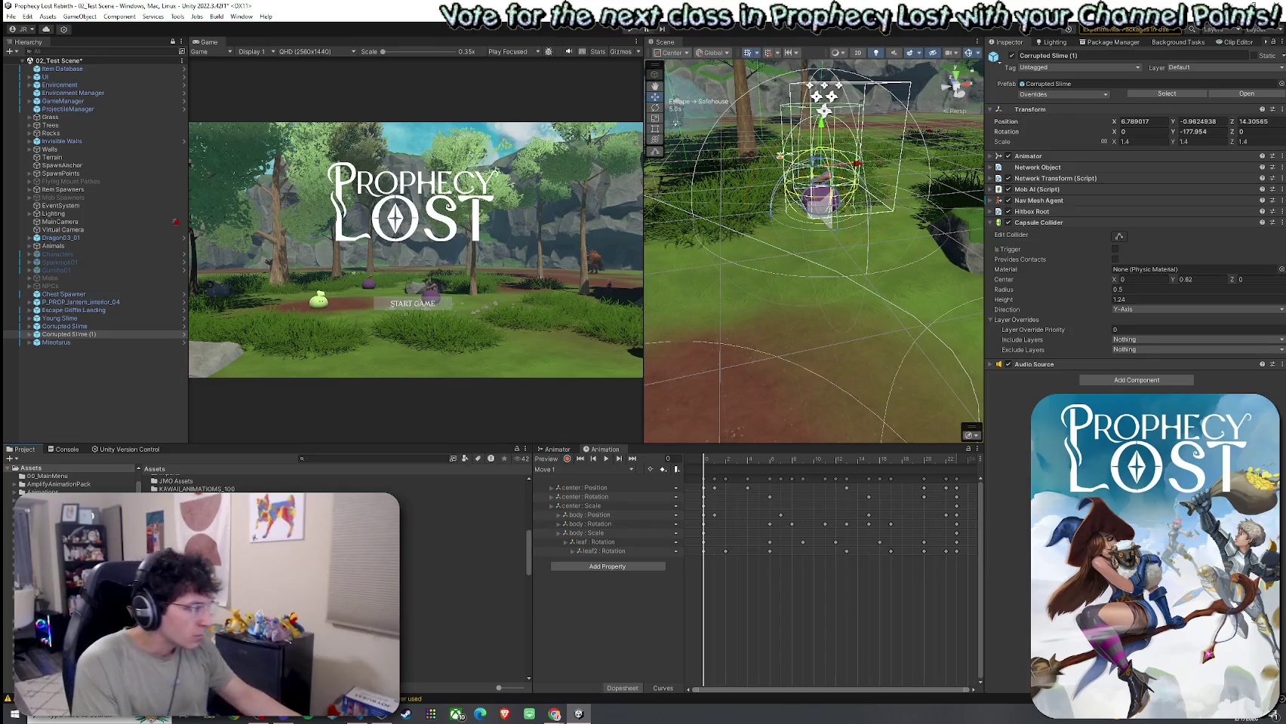
Step: Open 05_Forest_Procedural from Assets/Scenes, choosing Don't Save for 02_Test Scene
double_click(177, 528)
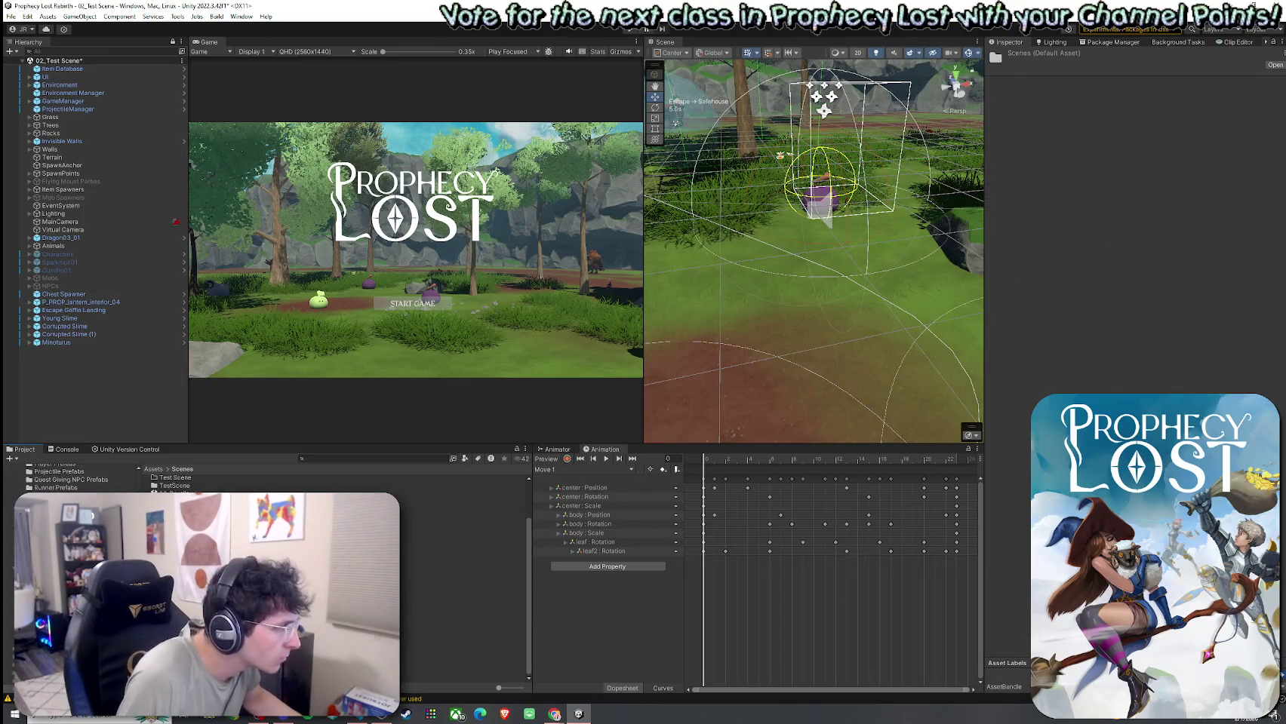
double_click(177, 533)
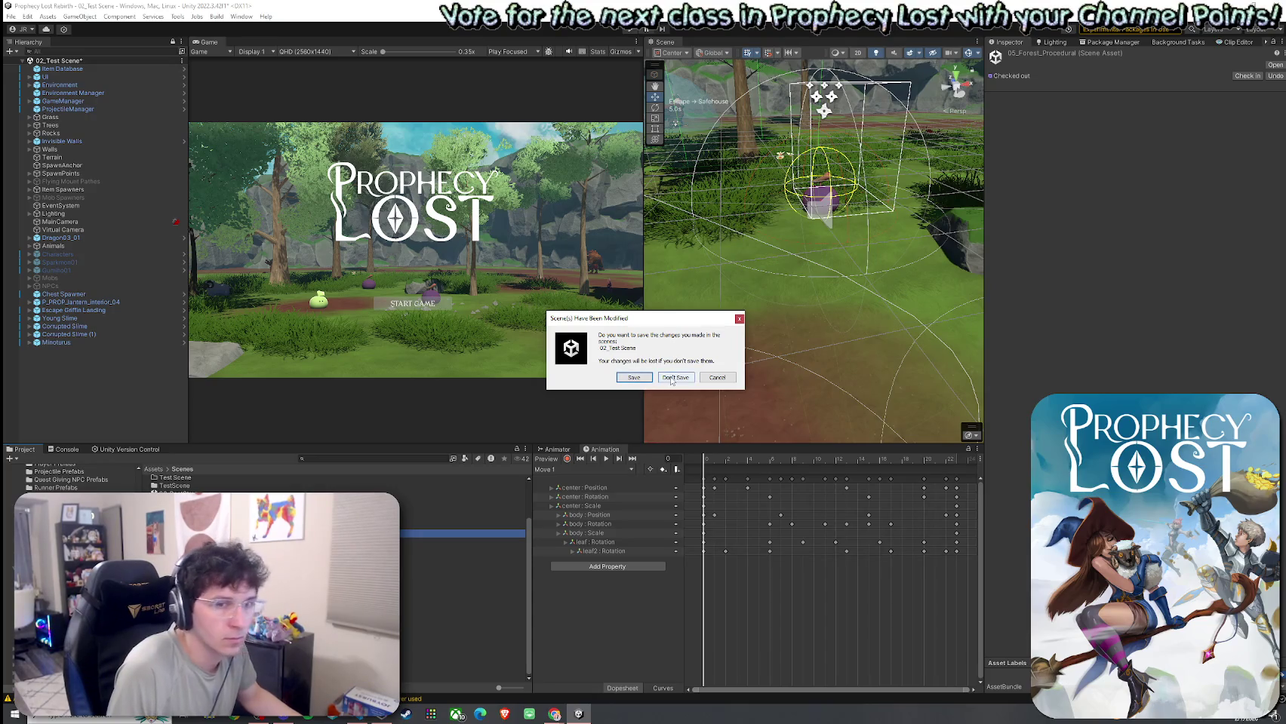
left_click(673, 378)
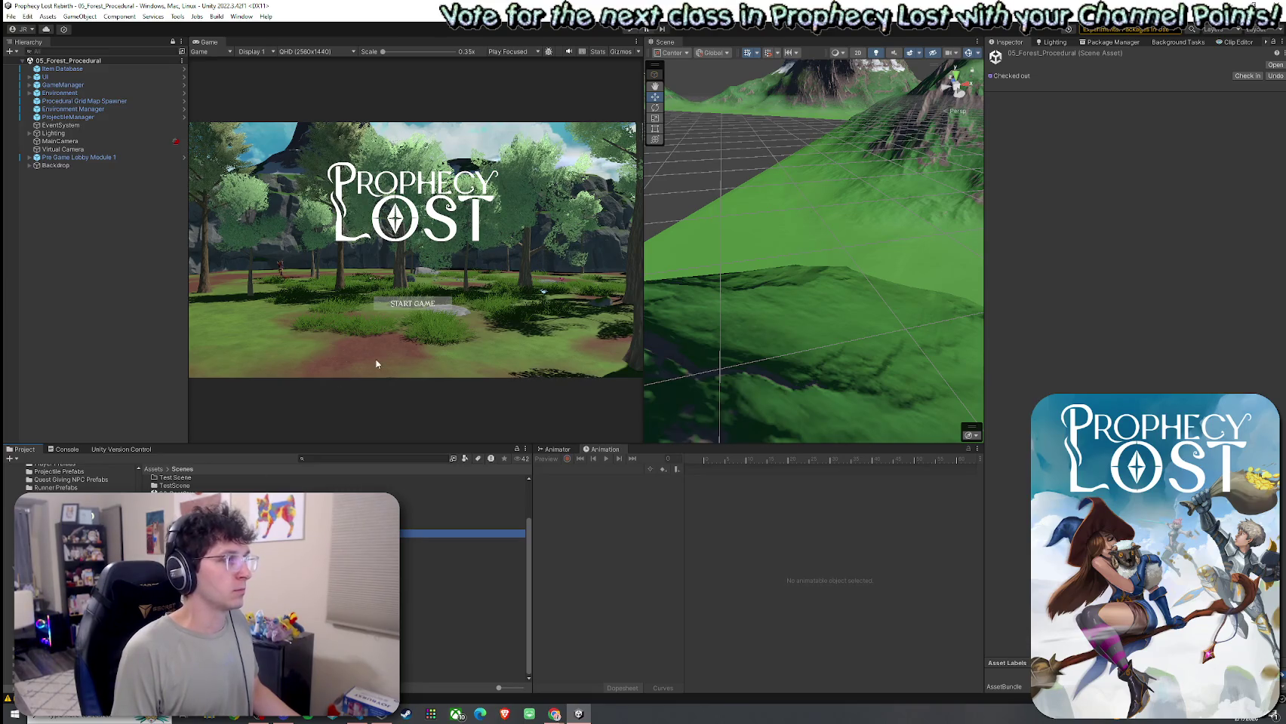
Step: Enter Play mode, click START GAME, and run the character forward
left_click(12, 17)
left_click(38, 64)
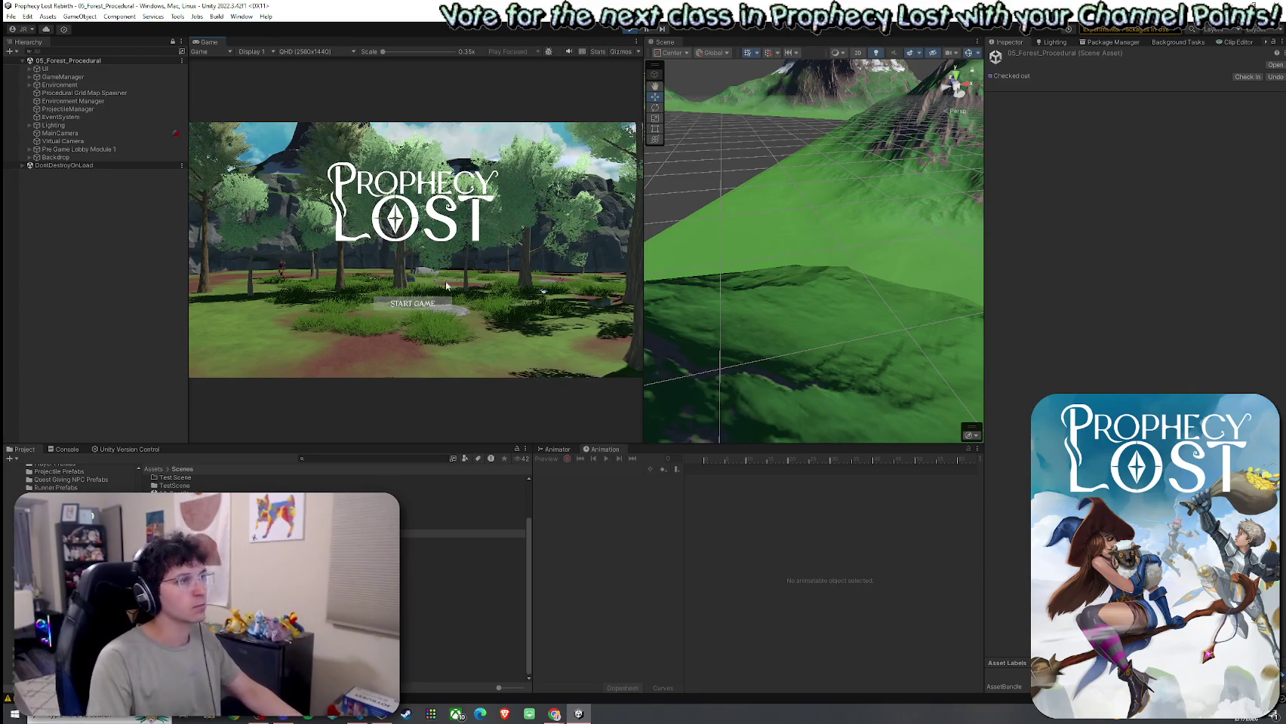
left_click(419, 304)
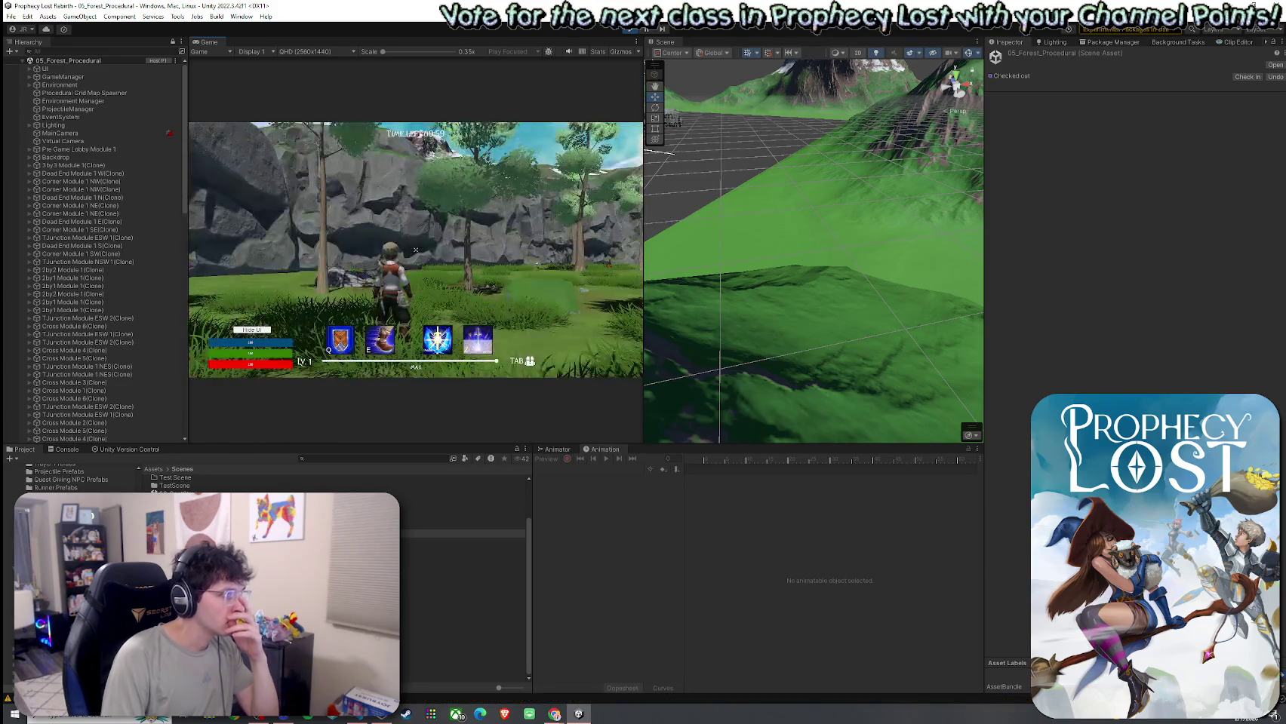
key("w")
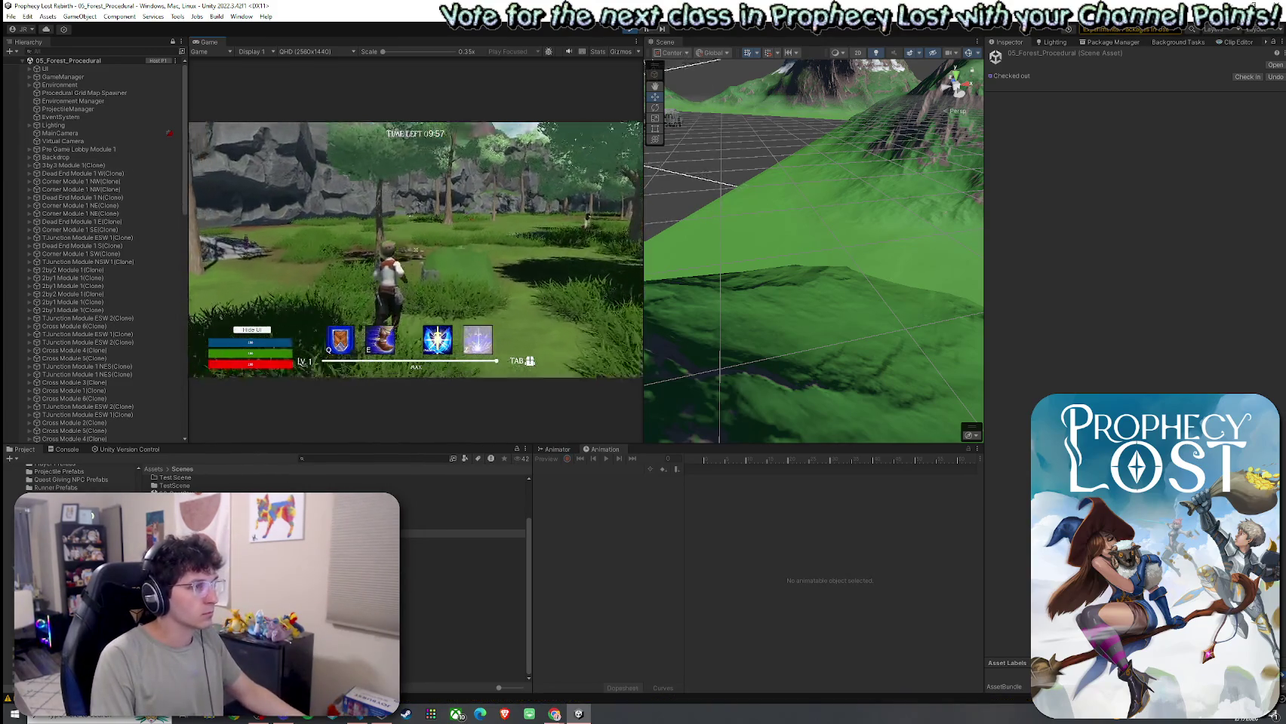
key("super")
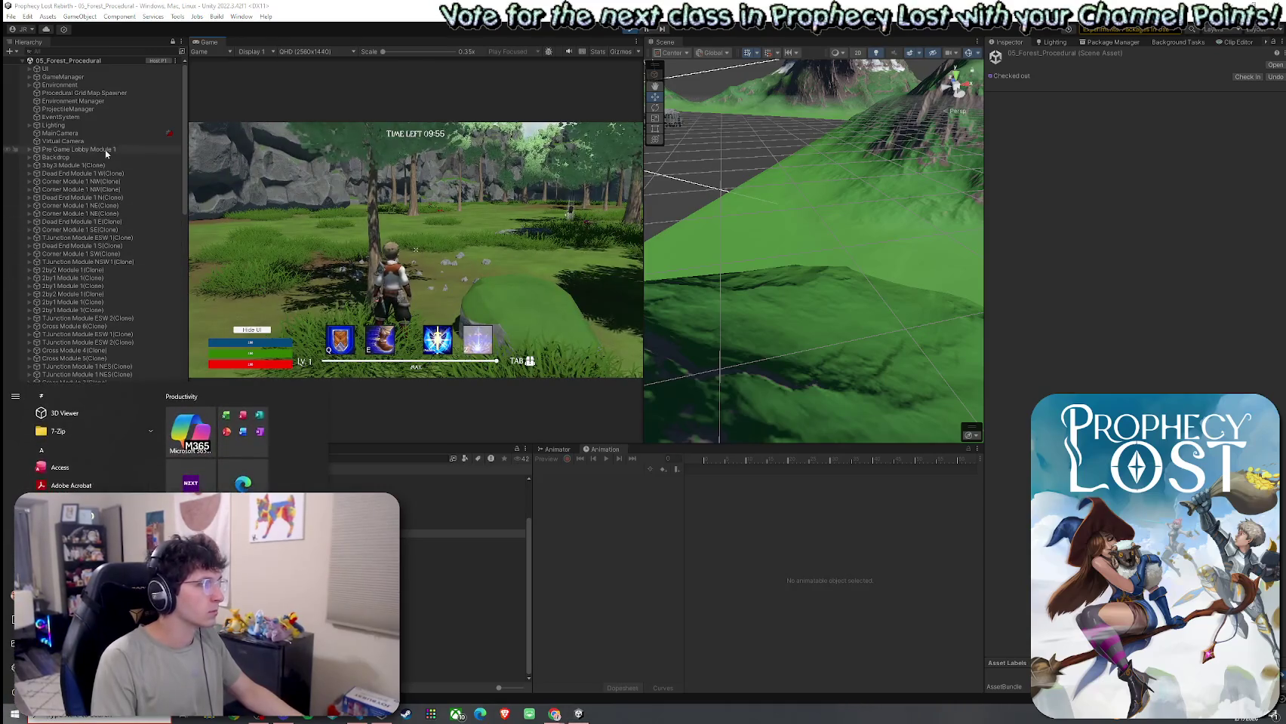
Step: Search the Hierarchy for 'slim' and frame the Forest Slime(Clone) in the Scene view
left_click(89, 48)
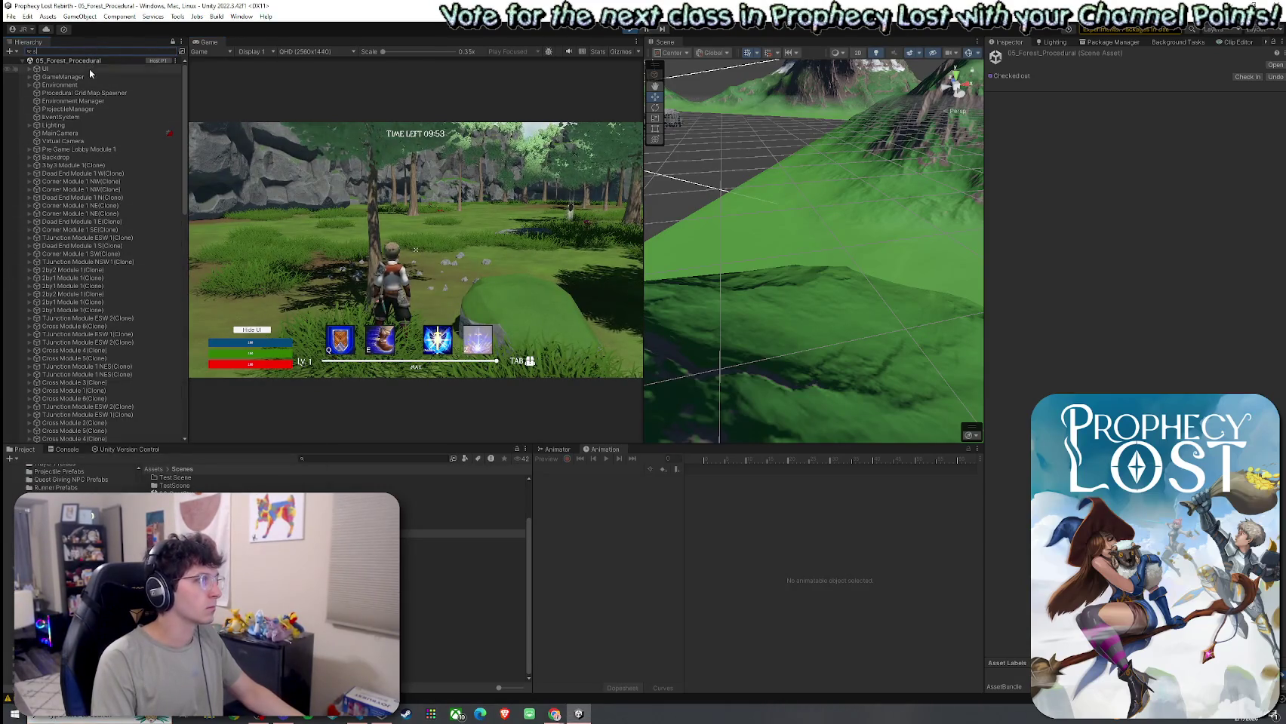
type("slim")
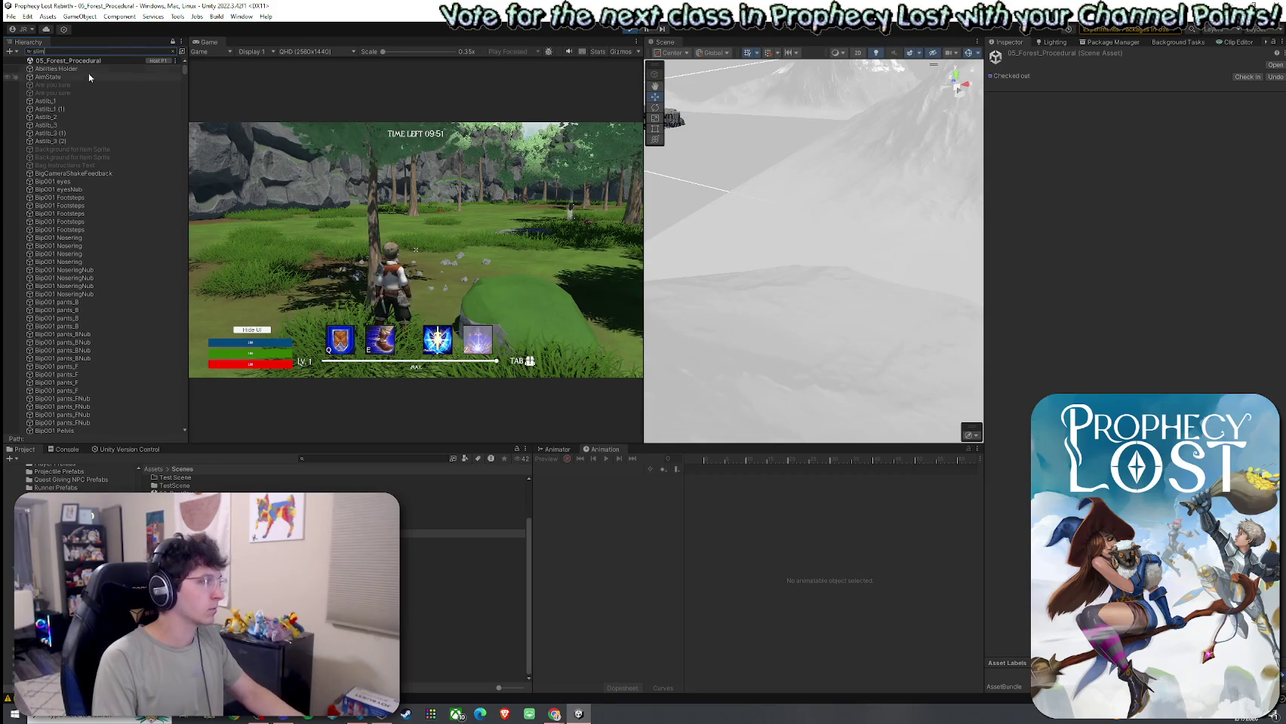
left_click(78, 71)
double_click(78, 76)
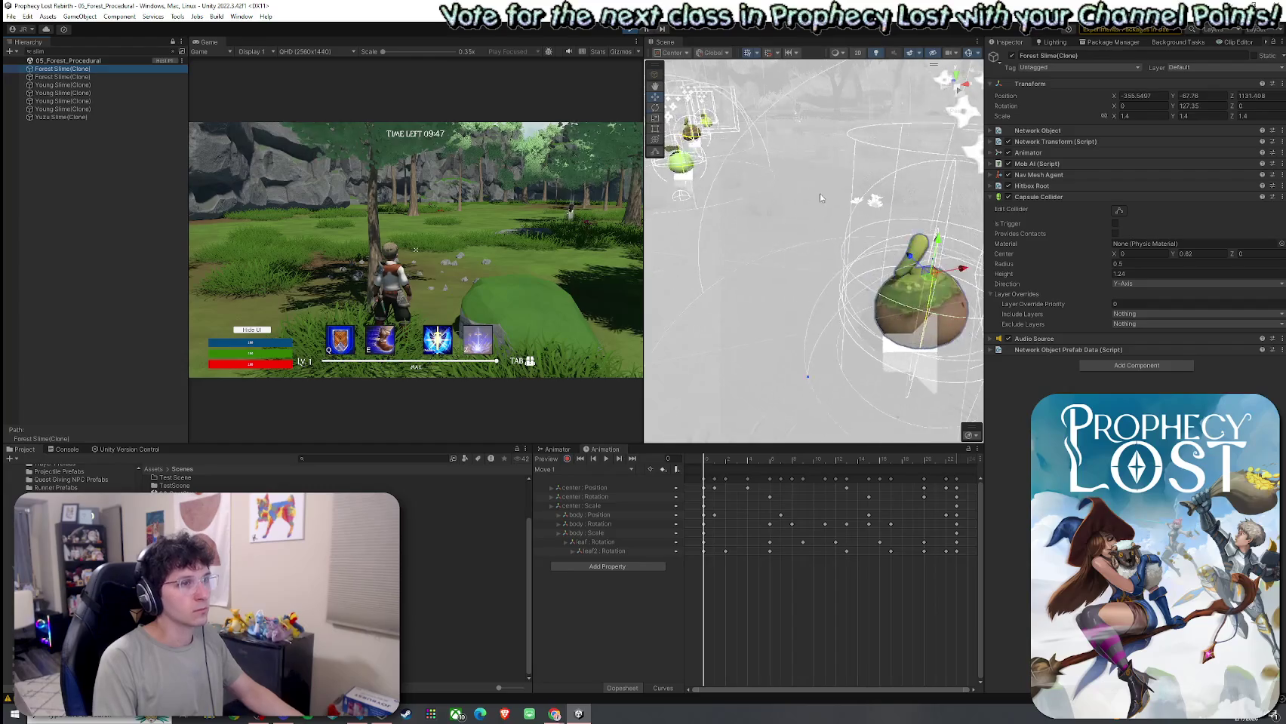
key("f")
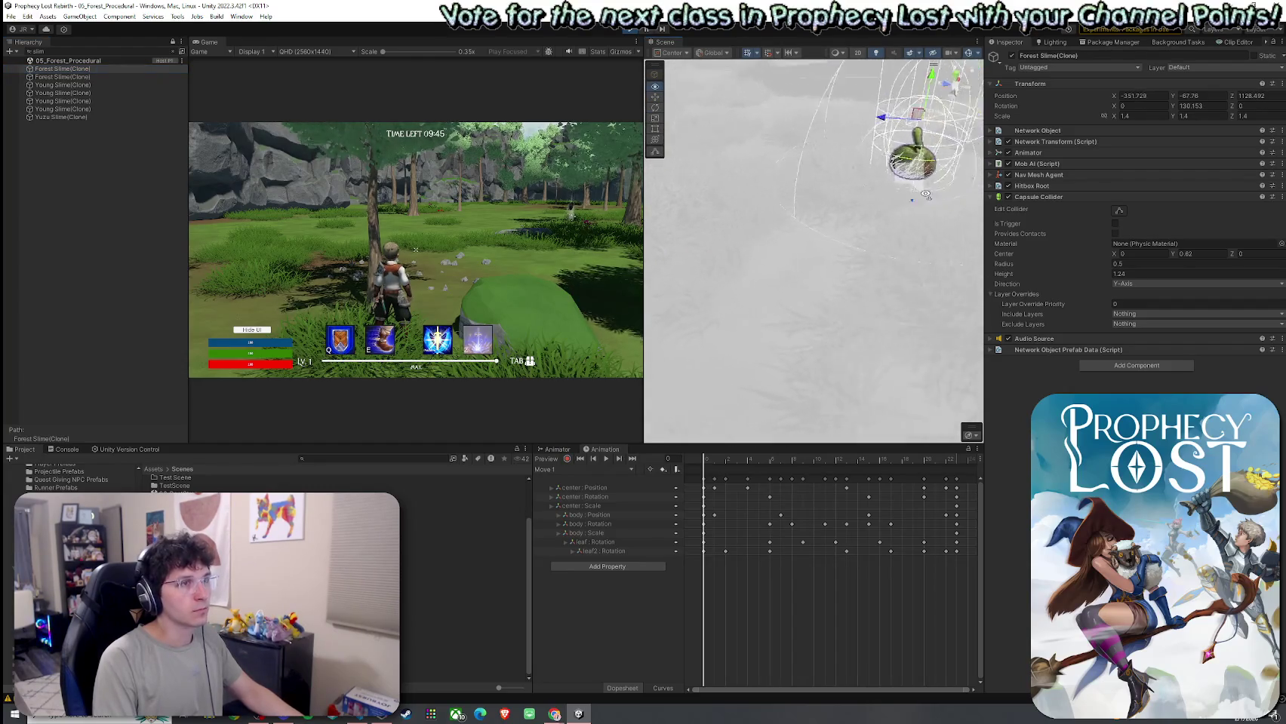
mouse_move(817, 142)
left_mouse_down()
mouse_move(687, 86)
mouse_move(585, 73)
left_mouse_up()
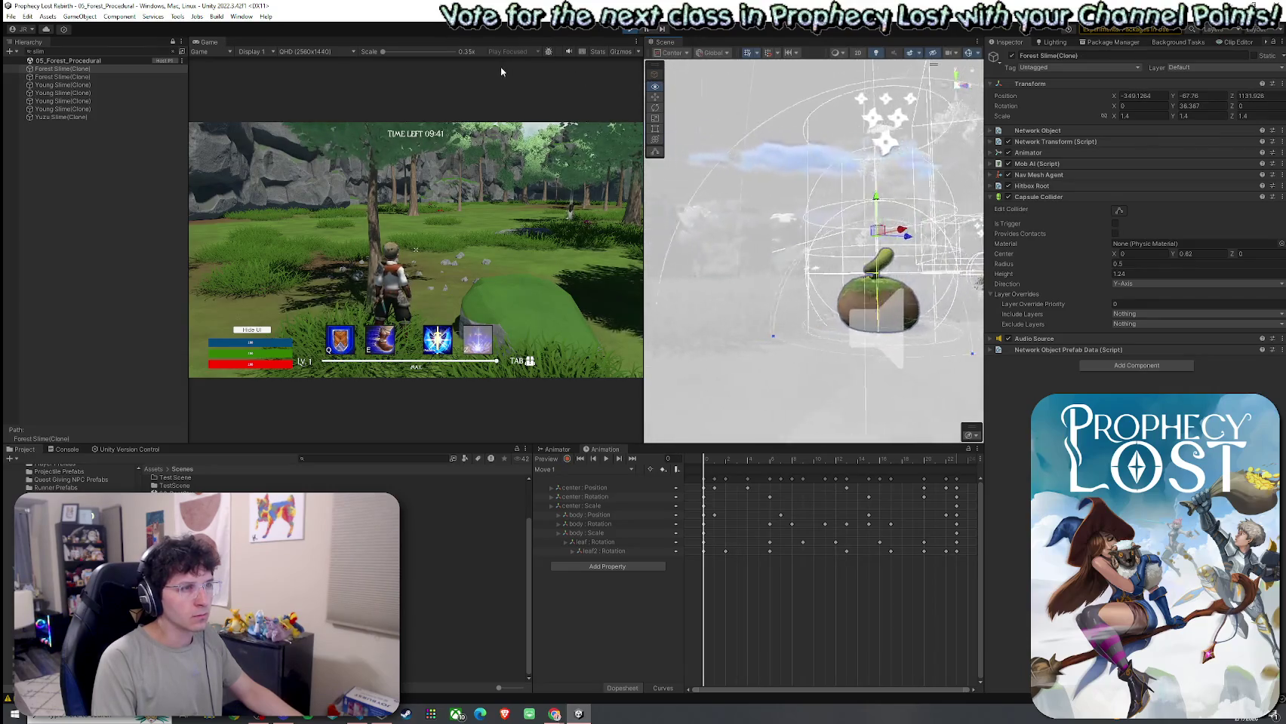
key("f")
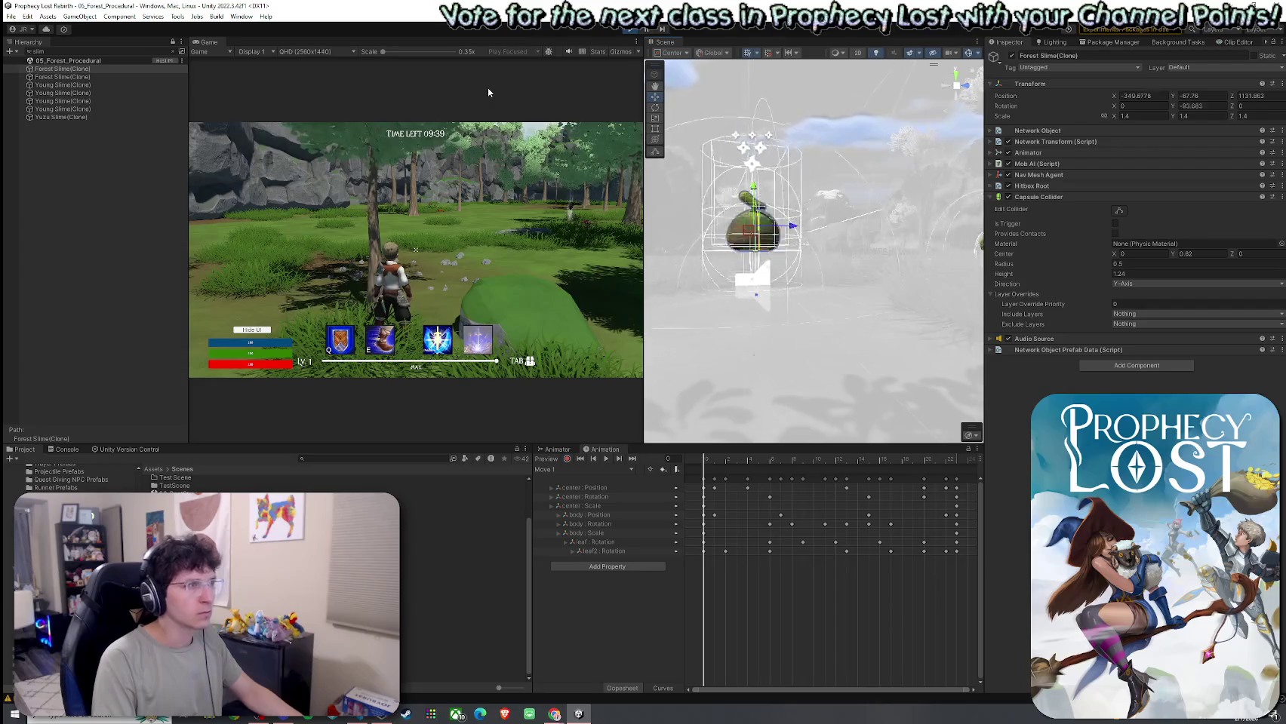
left_click(173, 51)
Step: View the slimes and Mob Spawner from several angles, then open MobAI.cs in the code editor
left_click_drag(754, 227, 616, 225)
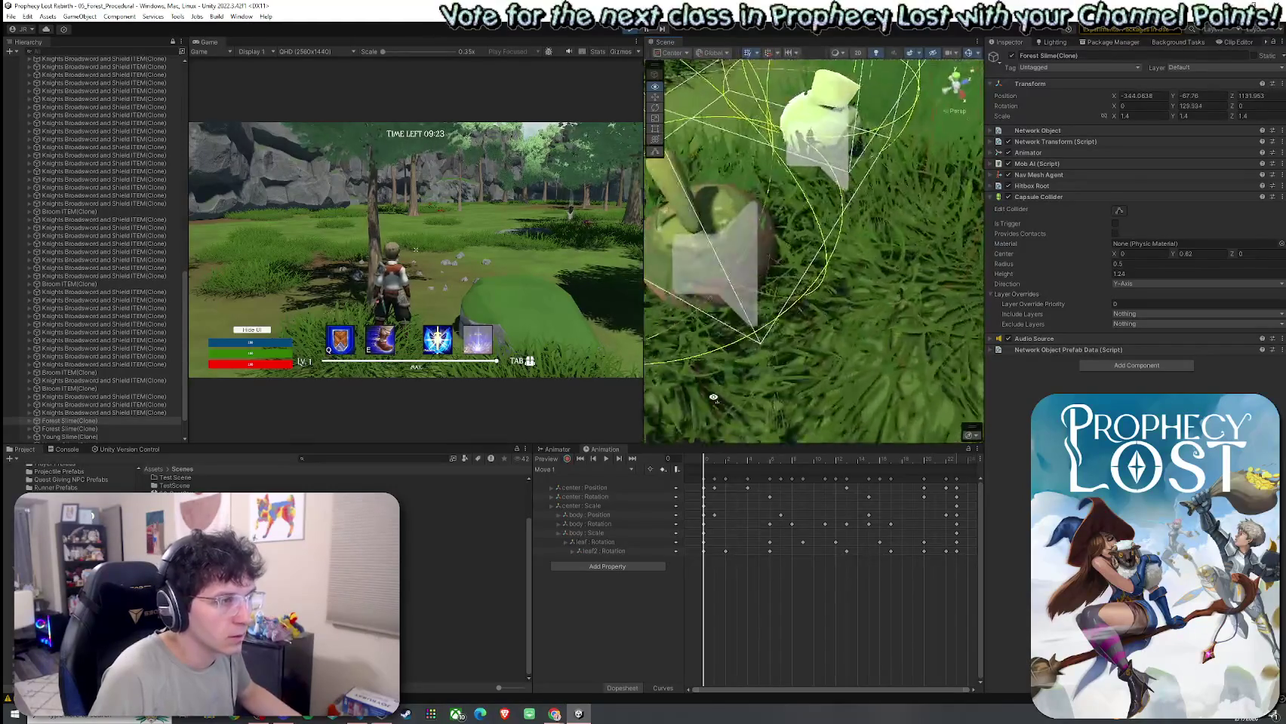
left_click_drag(755, 249, 1053, 282)
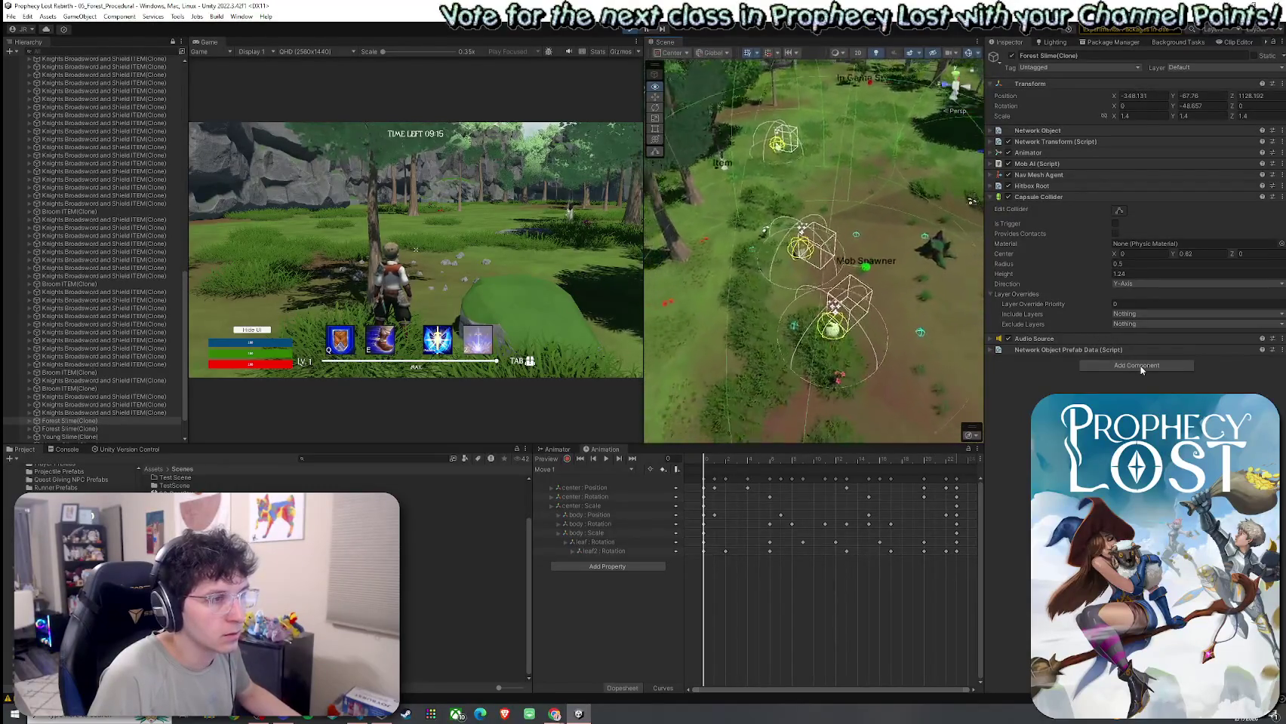
scroll(828, 372, "up", 10)
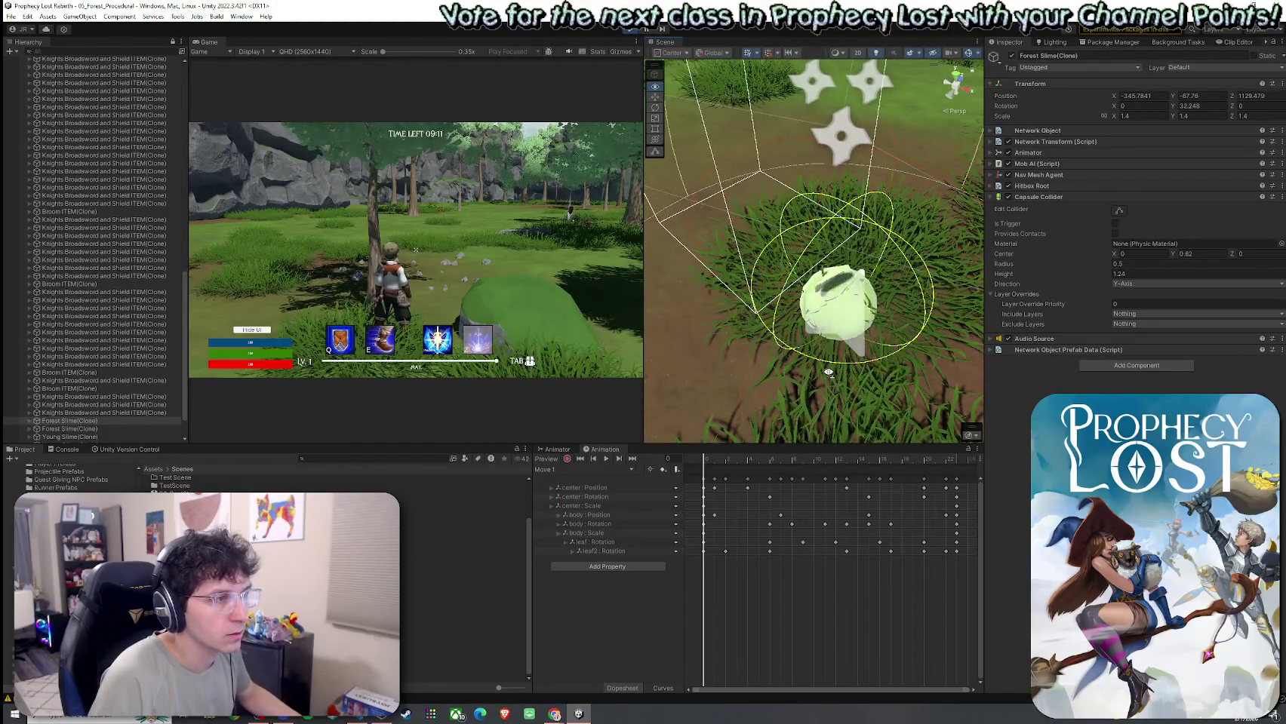
mouse_move(828, 372)
left_mouse_down()
mouse_move(981, 286)
mouse_move(1164, 273)
left_mouse_up()
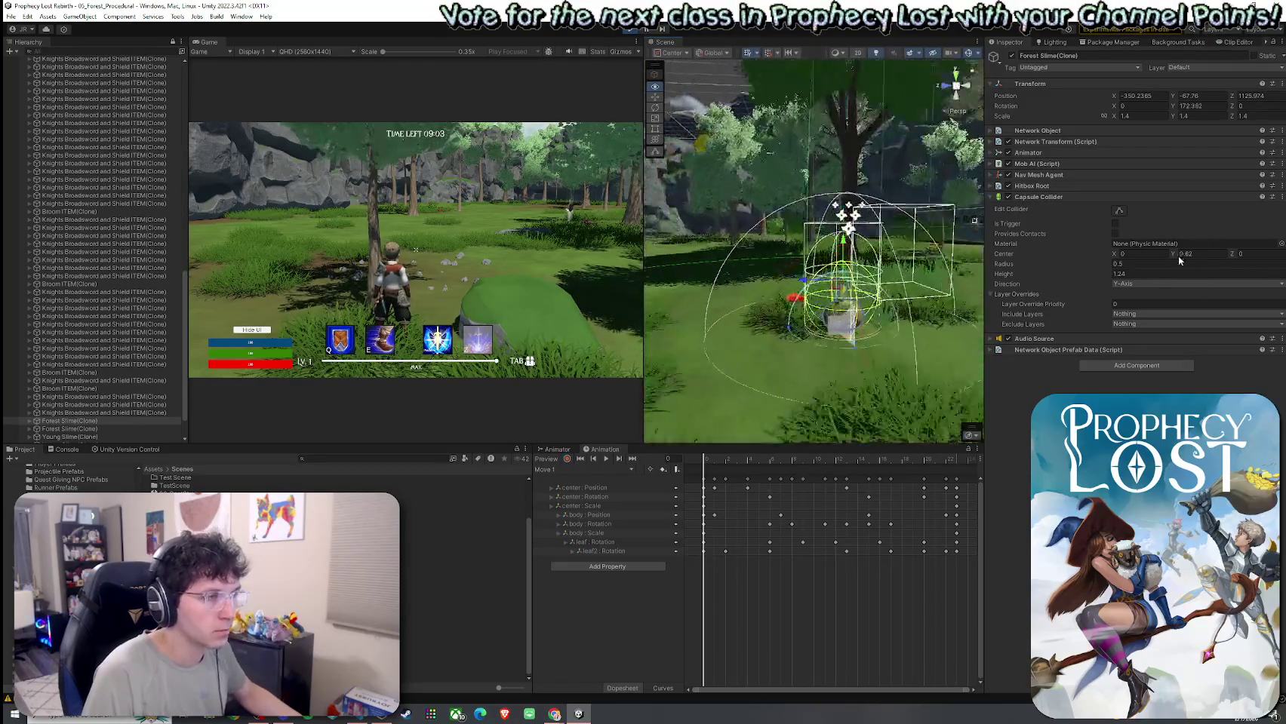
left_click_drag(959, 290, 861, 292)
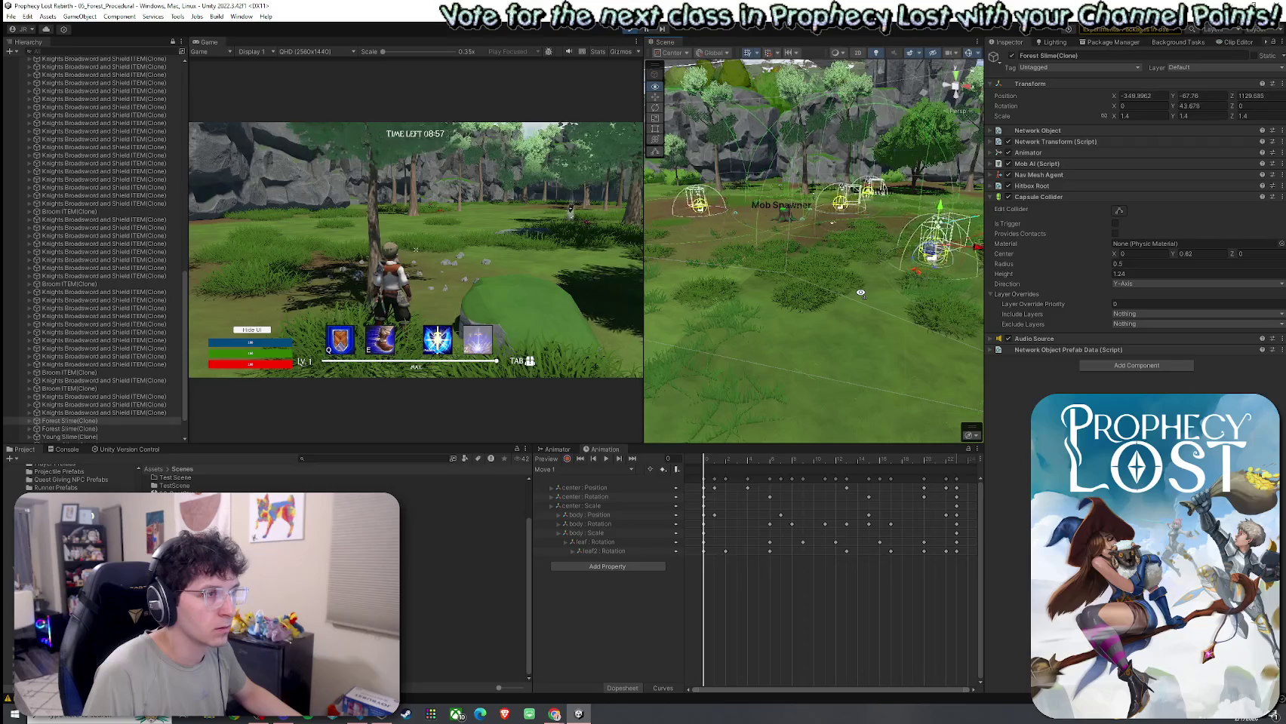
mouse_move(861, 293)
left_mouse_down()
mouse_move(732, 240)
mouse_move(781, 275)
mouse_move(852, 285)
left_mouse_up()
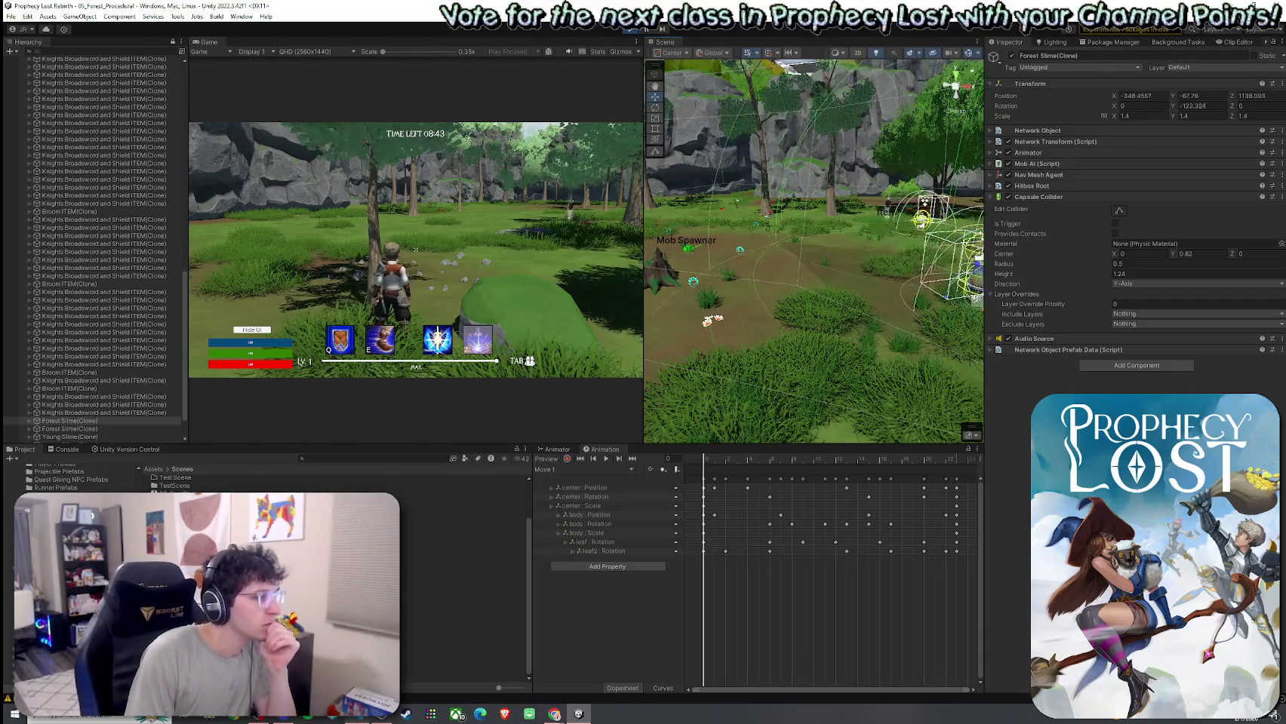
left_click(356, 721)
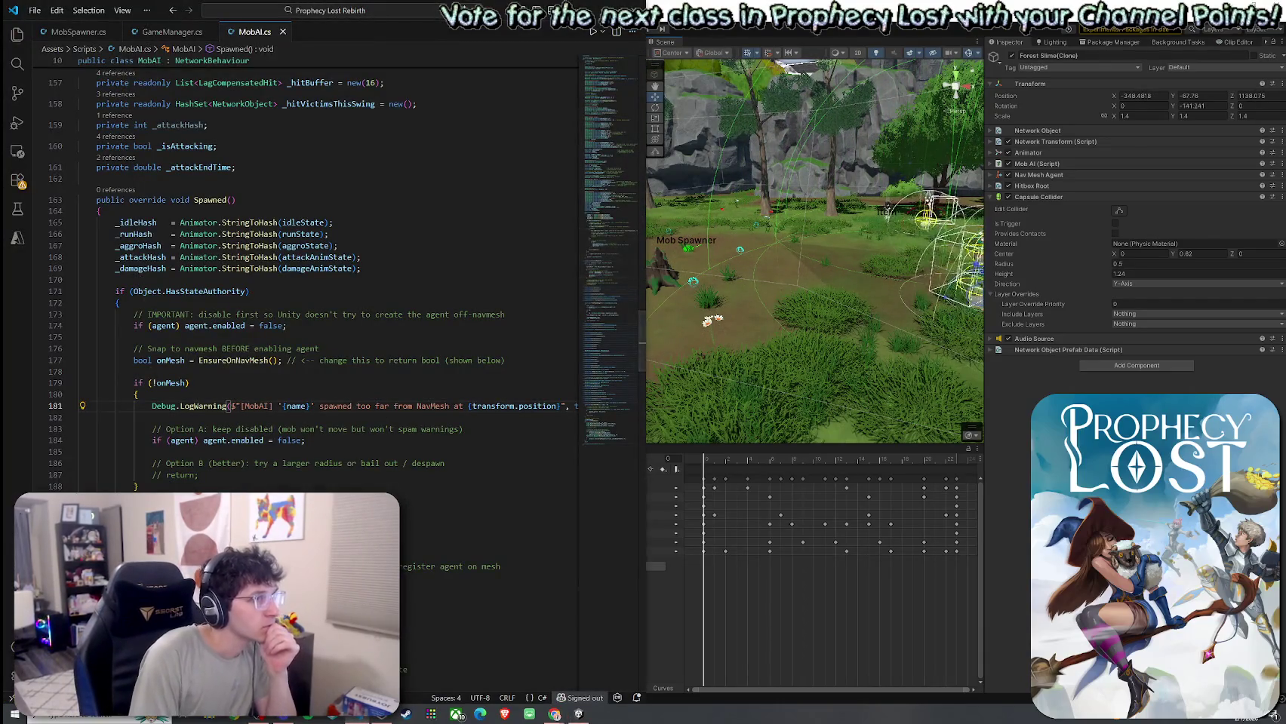
Step: Switch back to Unity, stop Play mode with Ctrl+P, and start a new networked game
key("alt+Tab")
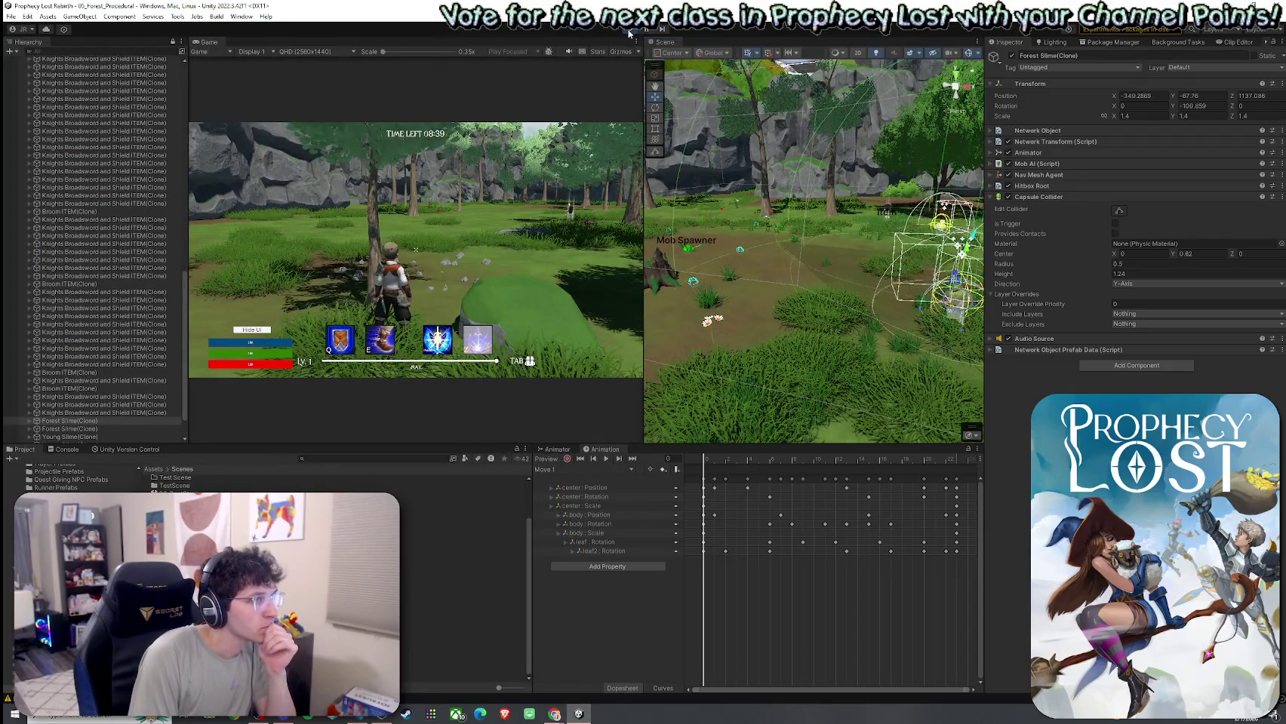
key("ctrl+p")
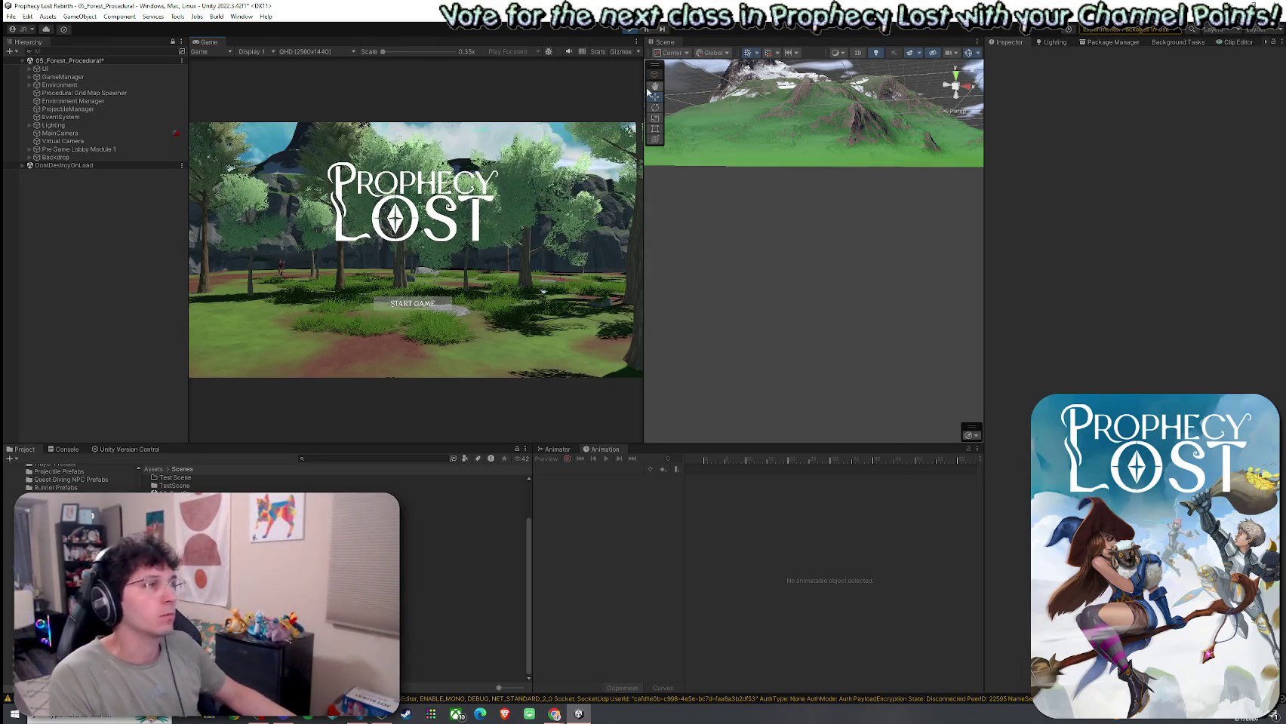
left_click(427, 302)
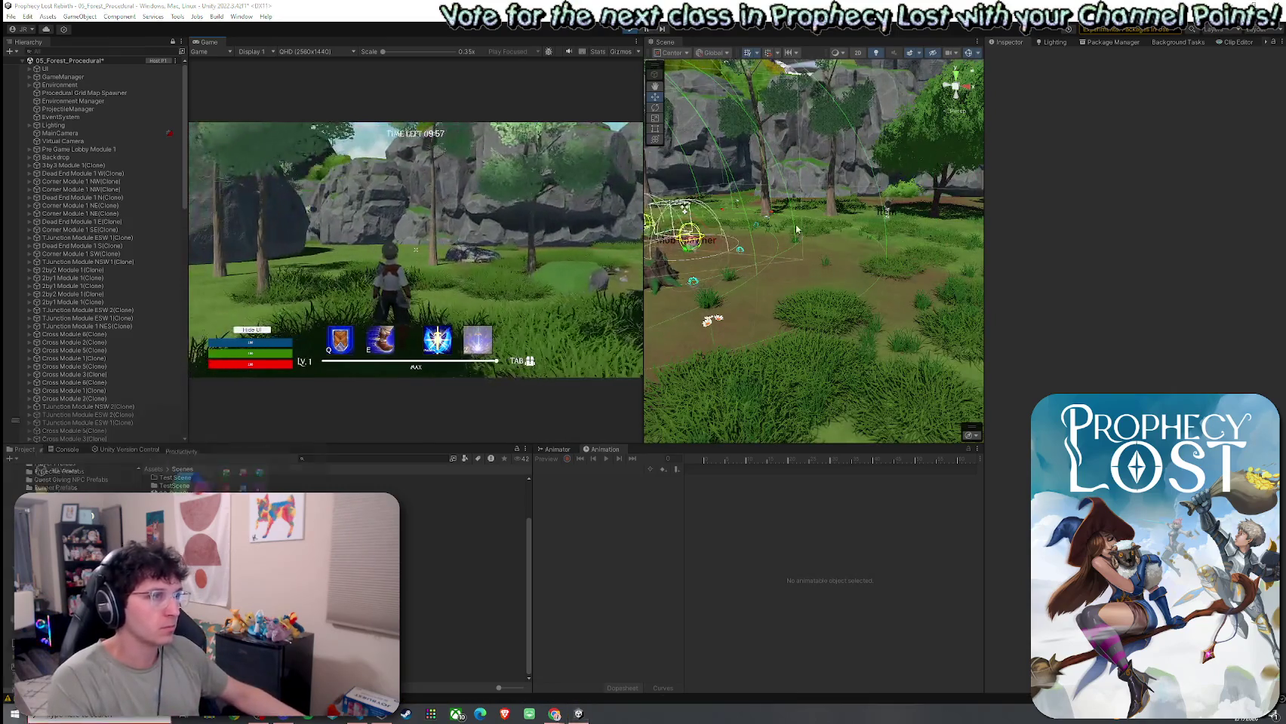
Step: Fly the Scene camera toward the mob spawners and select Player(Clone) via a 'player' search
left_click_drag(813, 249, 846, 242)
mouse_move(710, 227)
left_mouse_down()
mouse_move(702, 245)
mouse_move(762, 250)
left_mouse_up()
left_click(102, 51)
type("player")
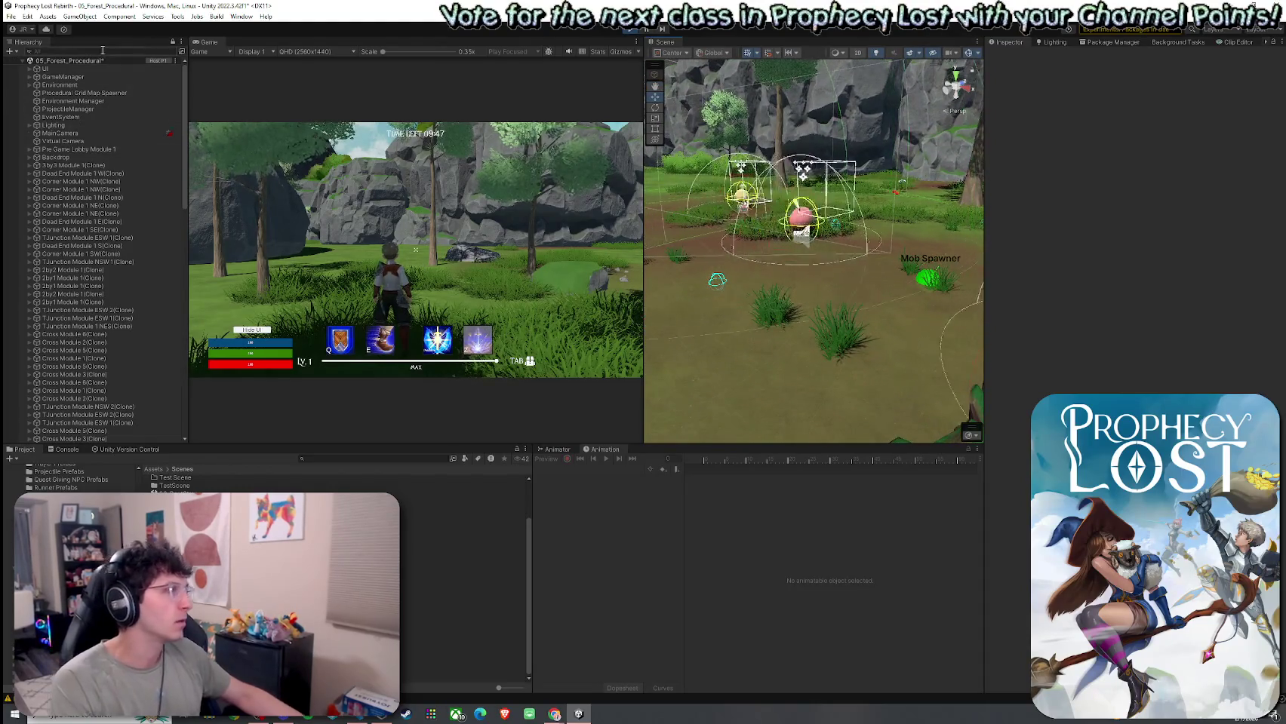
left_click(75, 85)
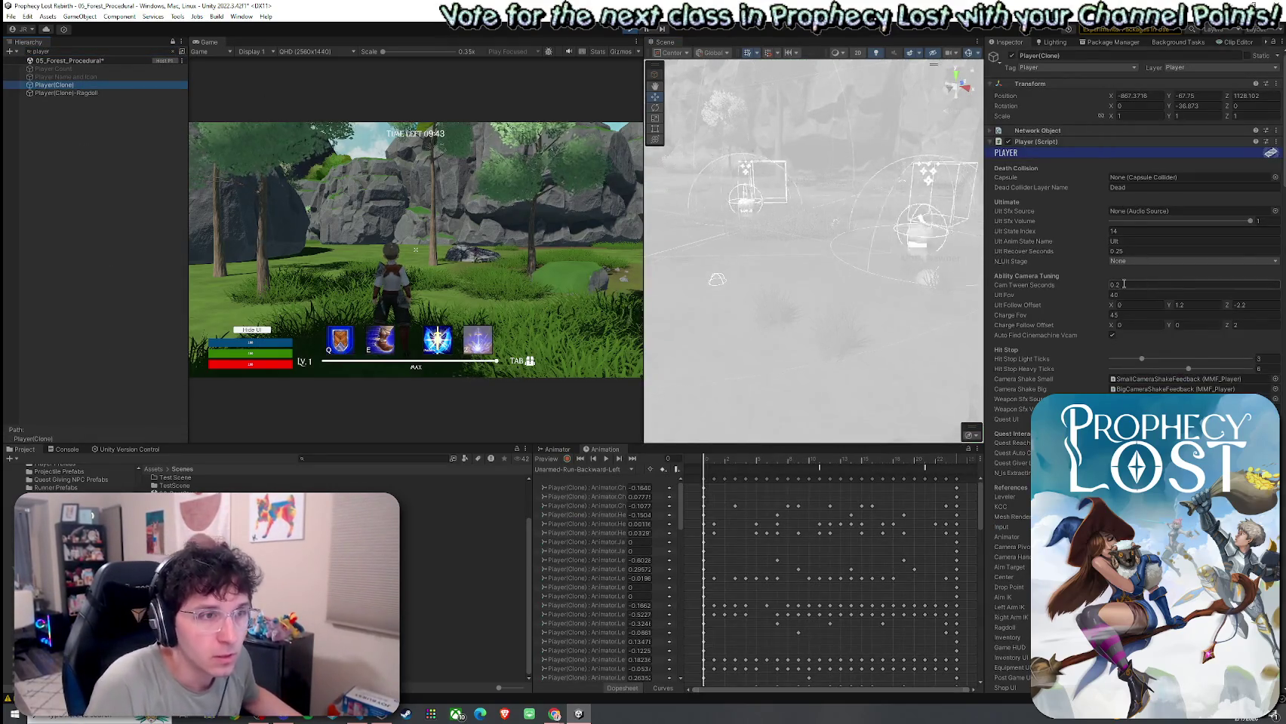
Step: Orbit close to the player and select the TJunction Module 1 NEW terrain beneath it
scroll(1132, 226, "down", 5)
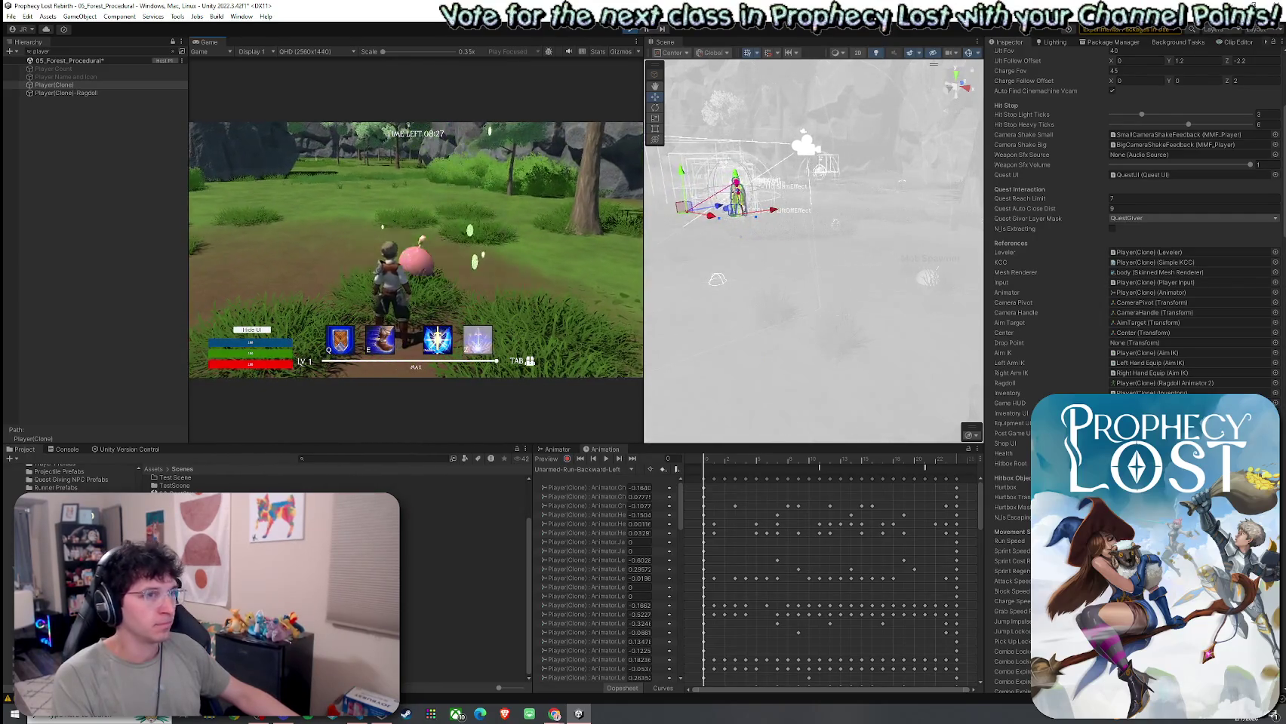
key("super")
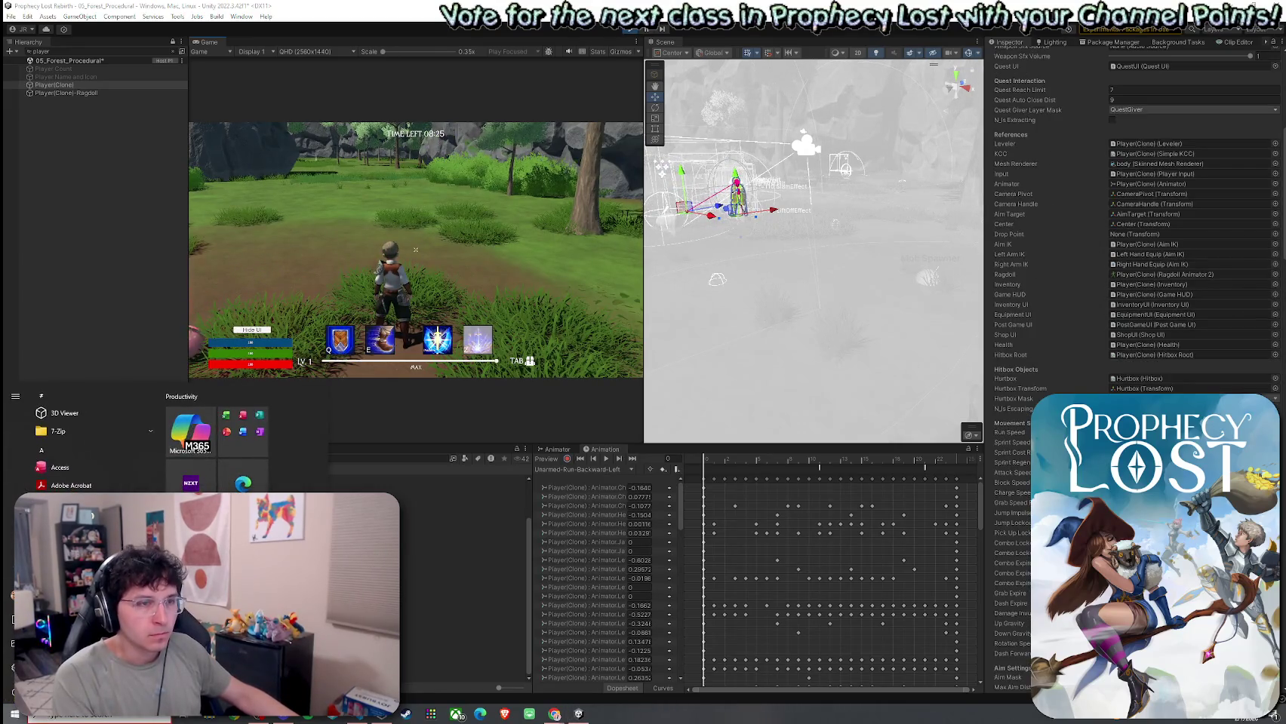
key("Escape")
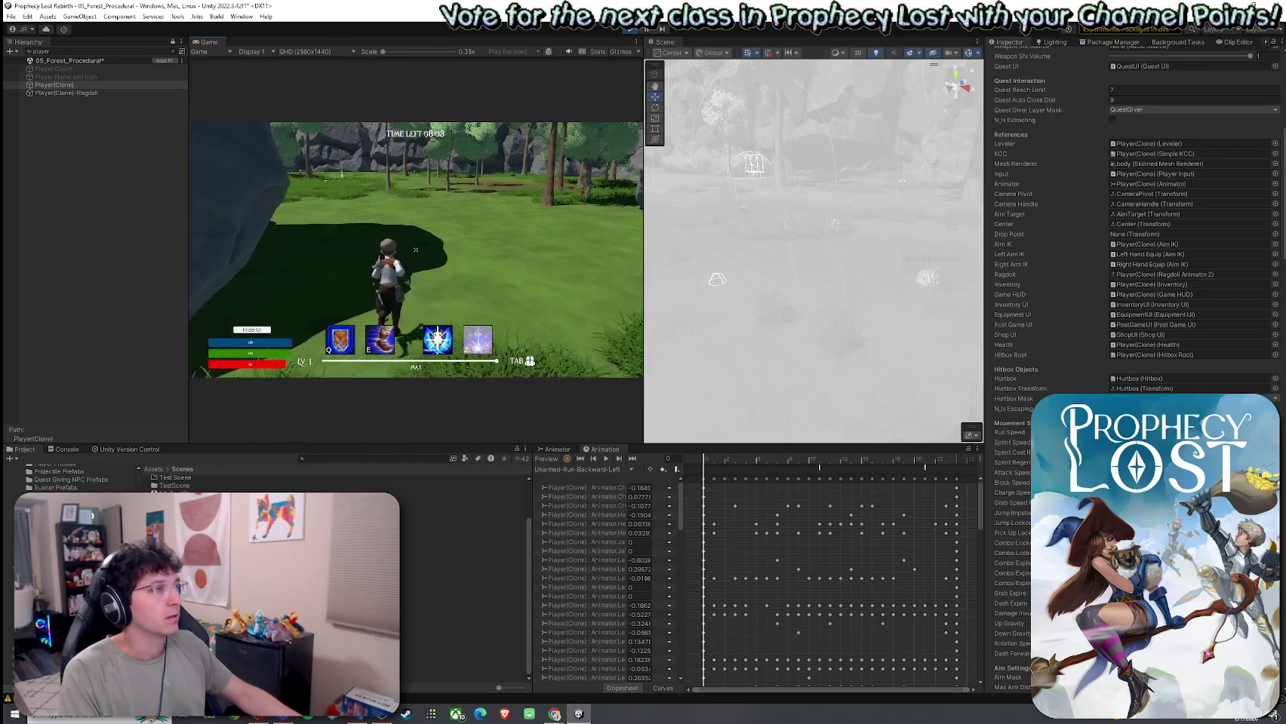
key("super")
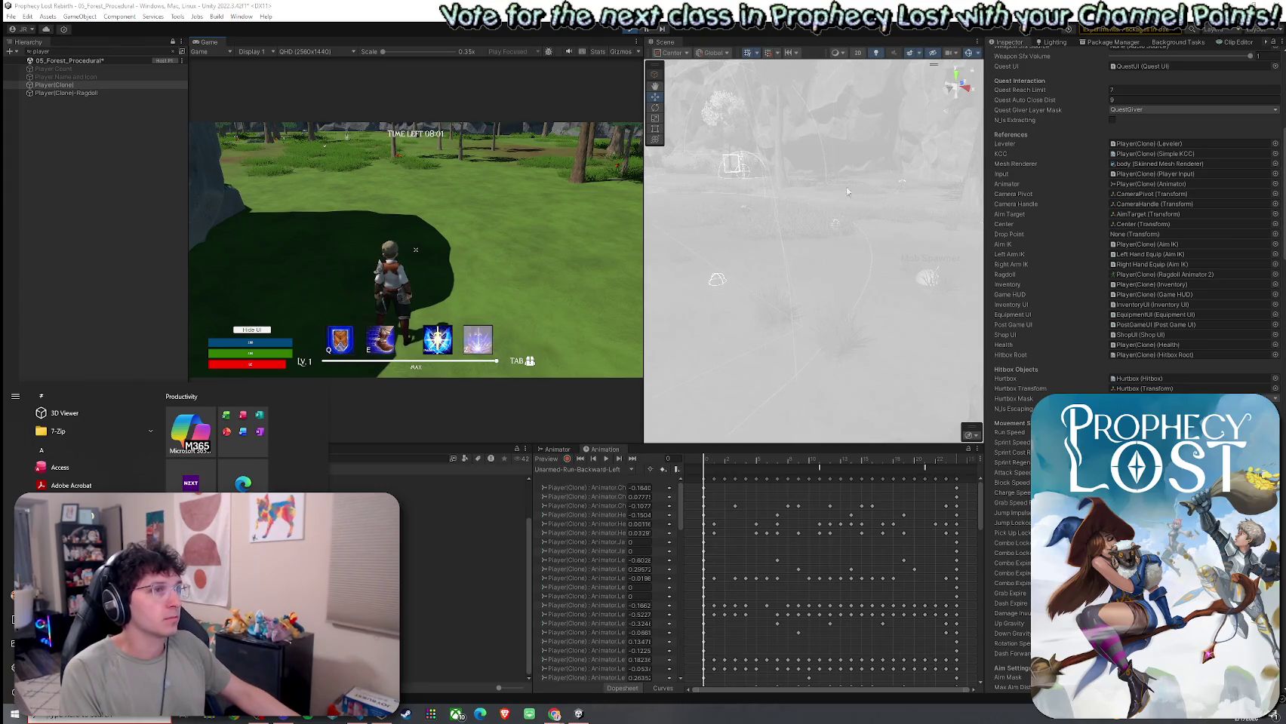
left_click(580, 157)
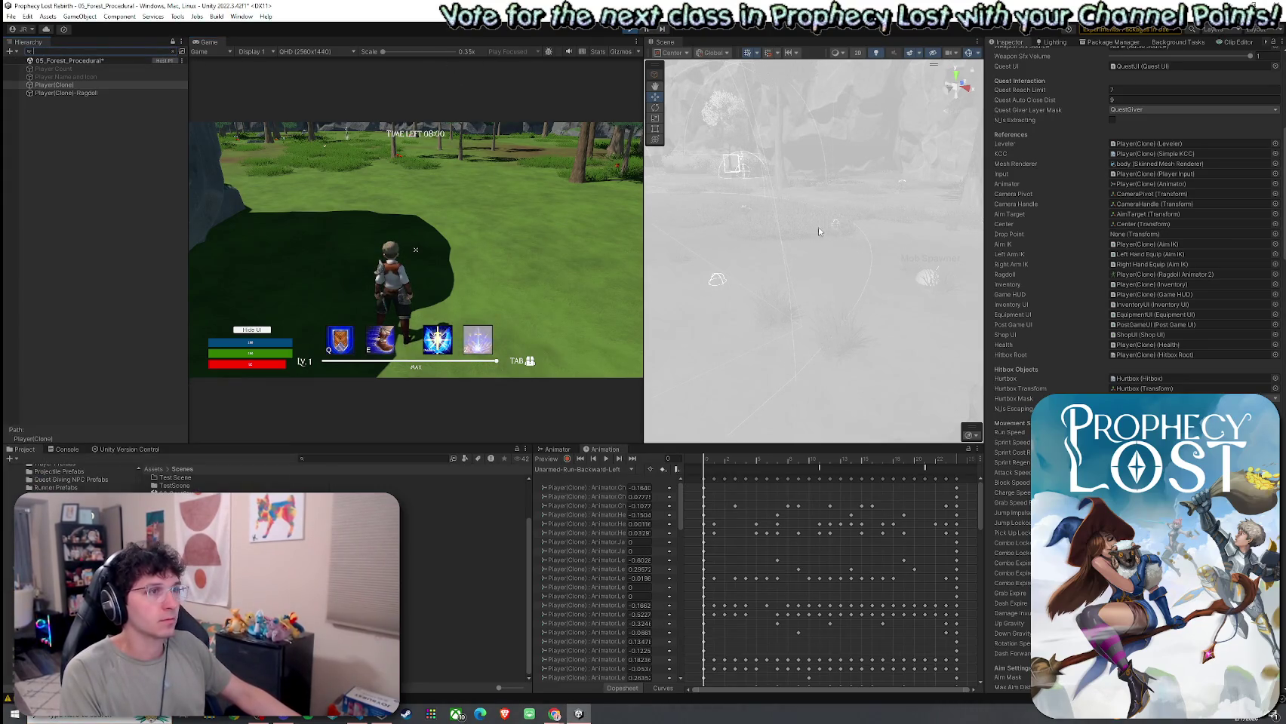
mouse_move(819, 232)
left_mouse_down()
mouse_move(800, 249)
mouse_move(784, 226)
left_mouse_up()
mouse_move(837, 304)
left_mouse_down()
mouse_move(671, 275)
mouse_move(545, 309)
mouse_move(485, 303)
mouse_move(611, 283)
mouse_move(842, 210)
left_mouse_up()
left_click(876, 214)
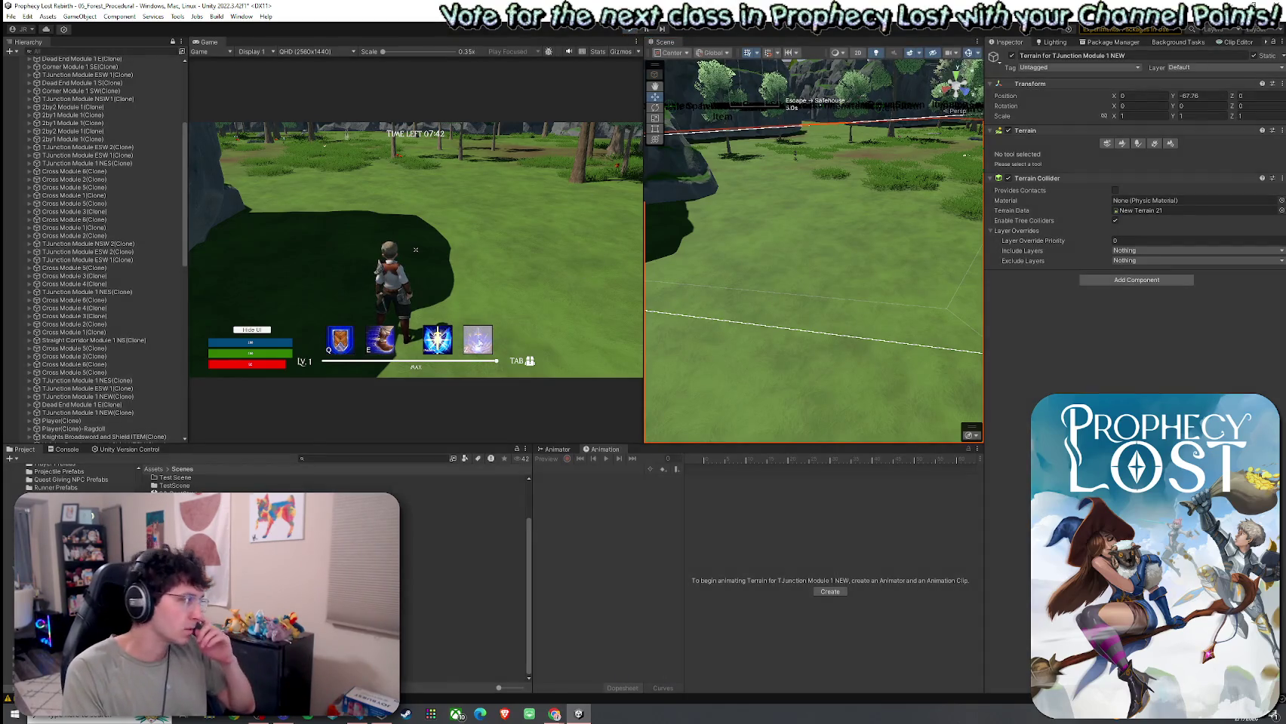
Step: Stop play, find 'NEW 1' in Project, and select the TJunction Module 1 NEW prefab's terrain
key("ctrl+p")
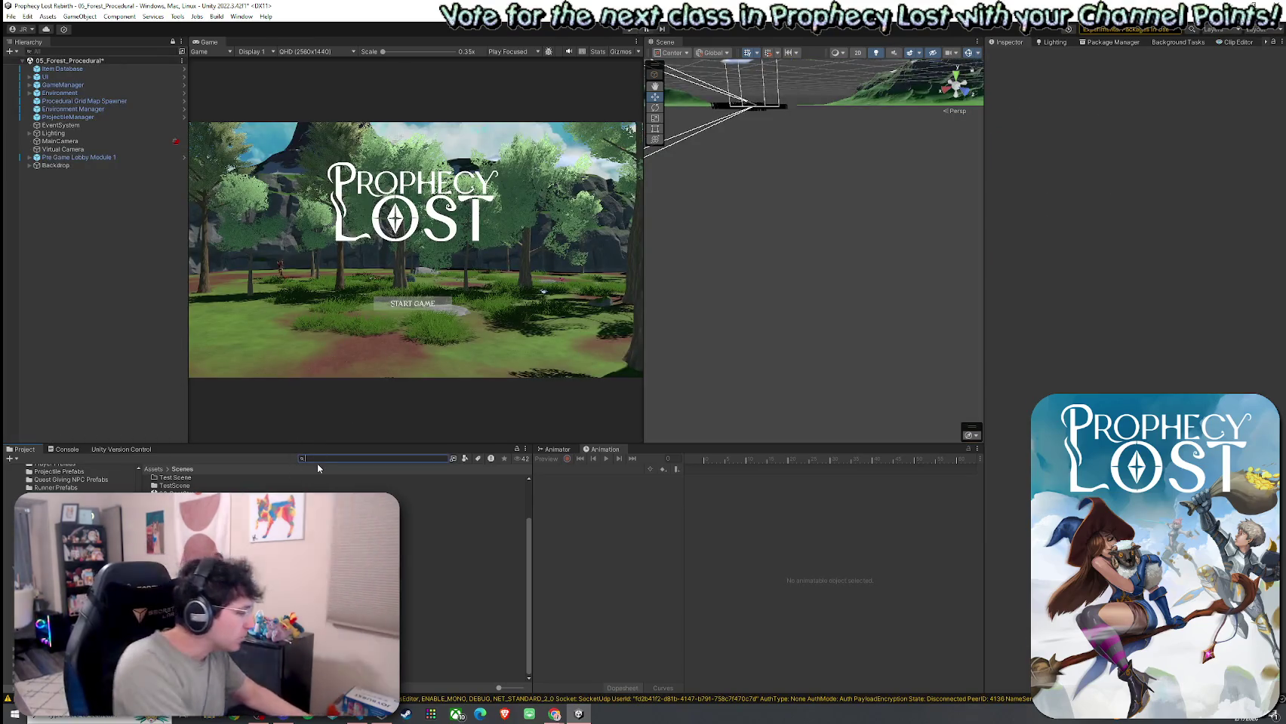
type("NEW 1")
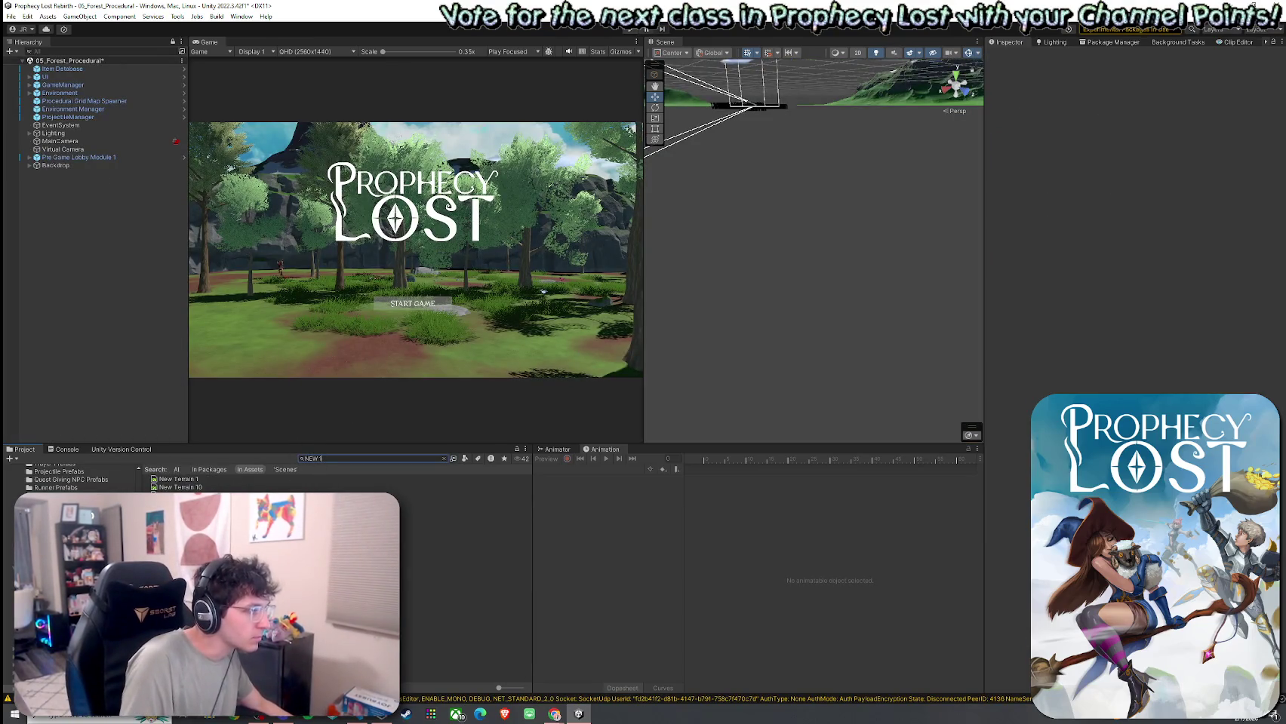
double_click(452, 608)
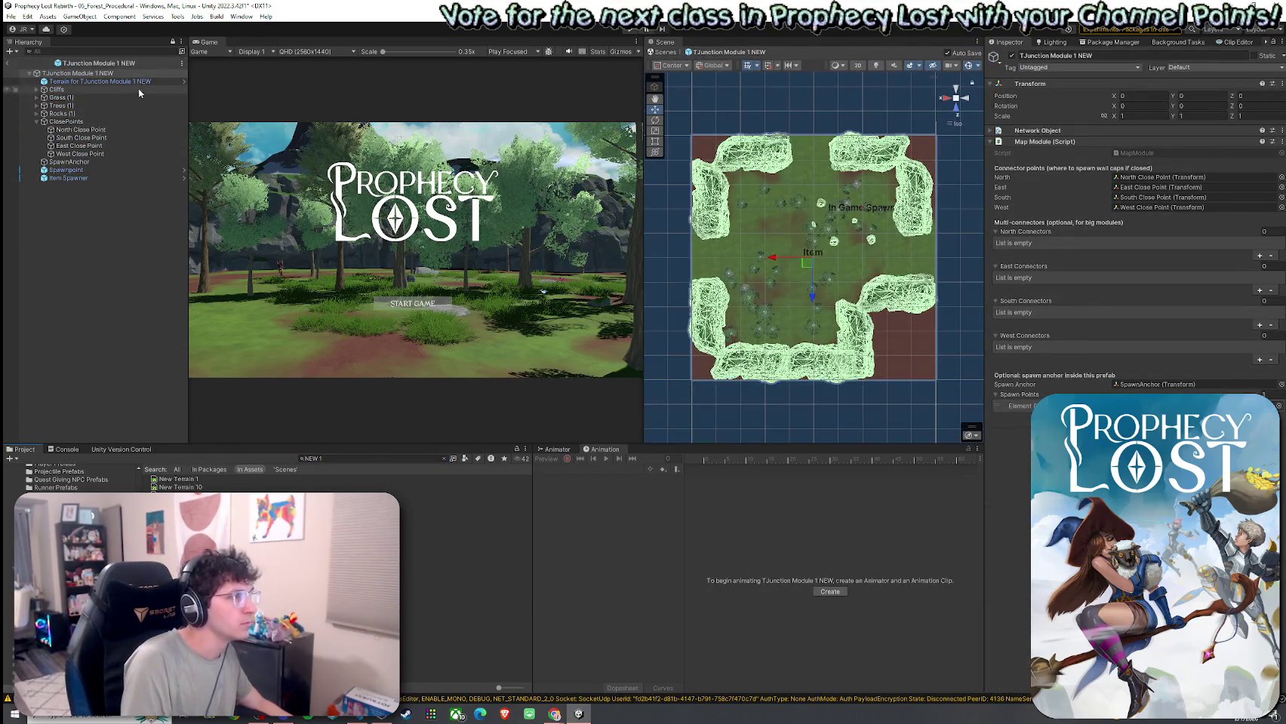
left_click(140, 83)
Step: Add a NavMeshSurface to the terrain, exit the prefab, and save 05_Forest_Procedural
left_click(1153, 310)
type("navmesh")
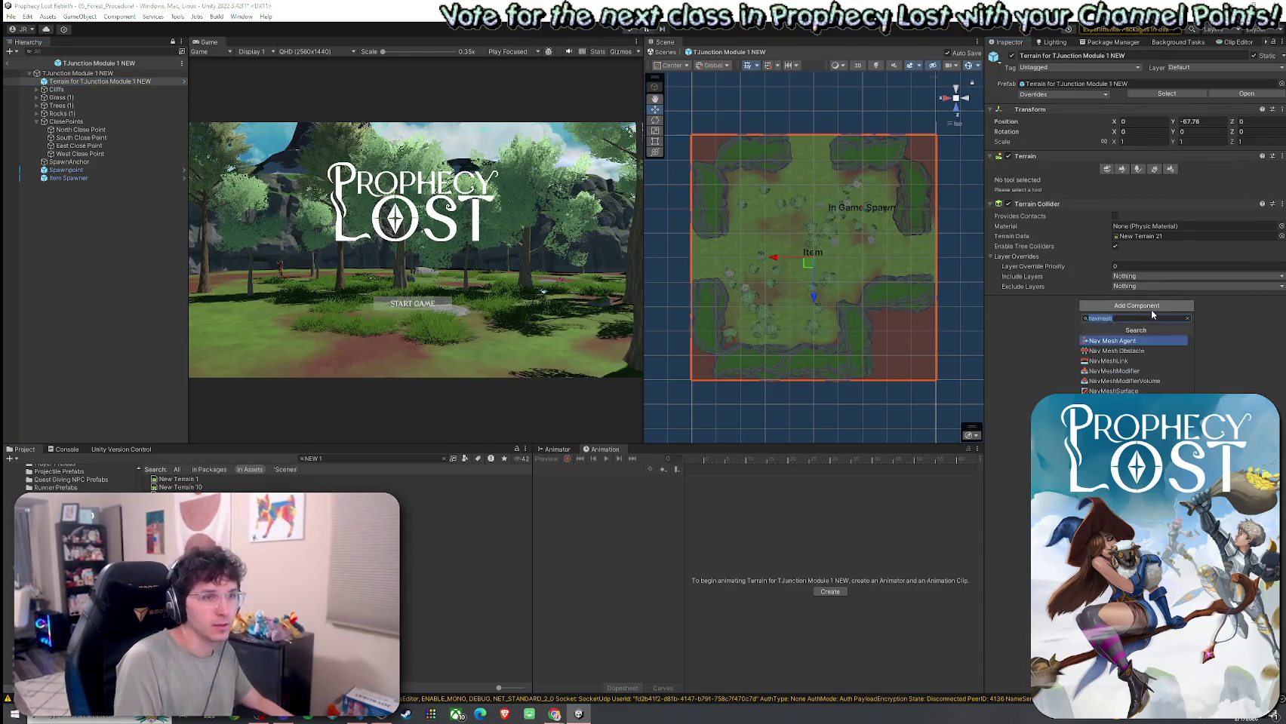
left_click(1101, 360)
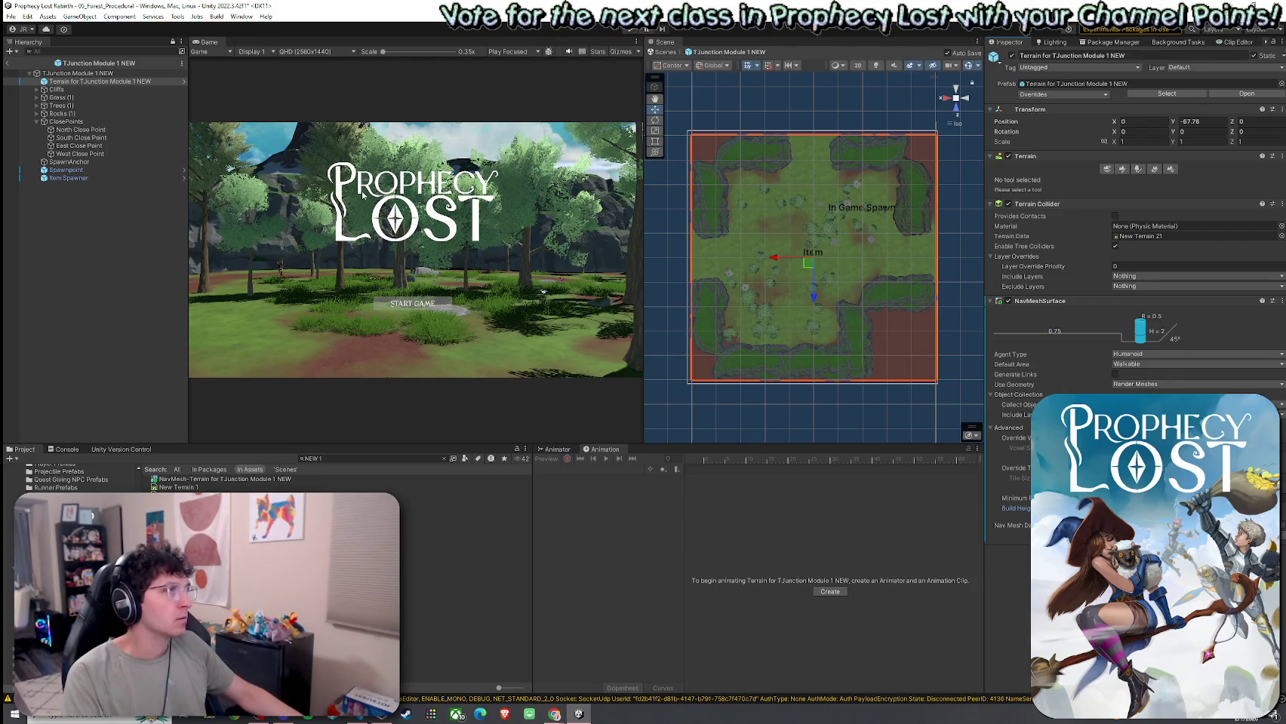
left_click(8, 64)
left_click(10, 16)
left_click(34, 64)
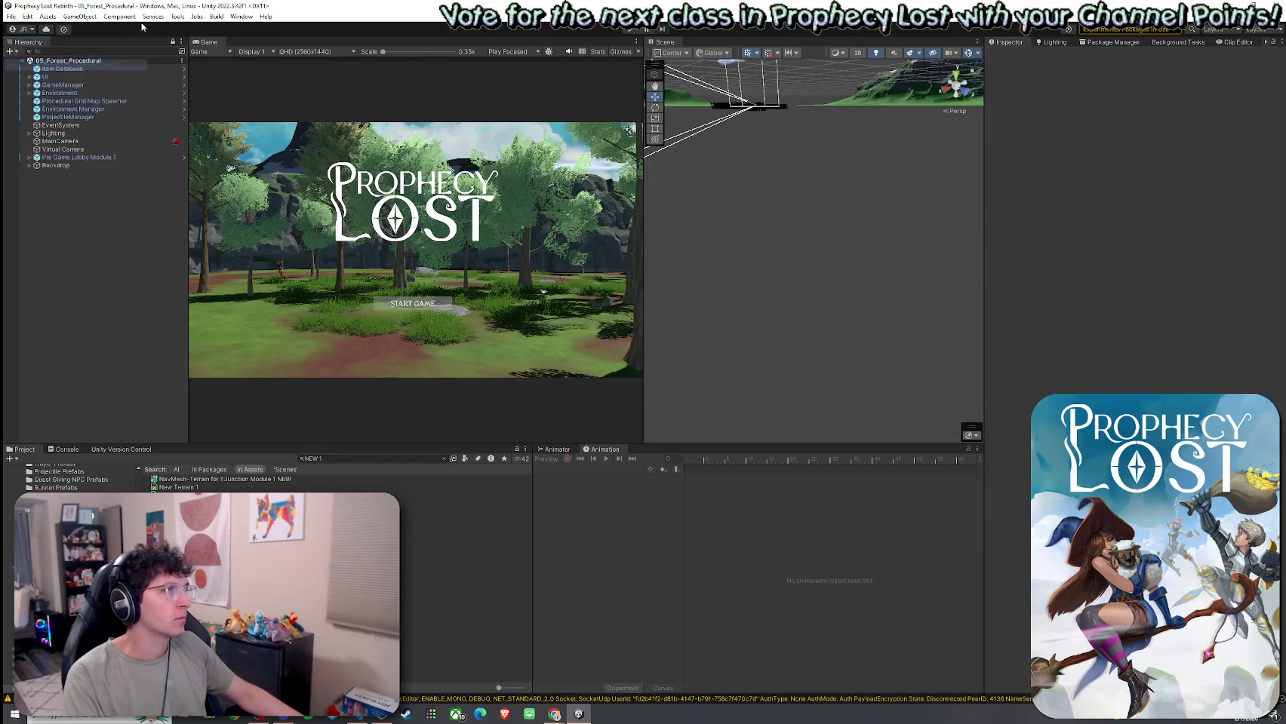
Step: Enter Play mode with Ctrl+P and widen the Game view while it reloads
key("ctrl+p")
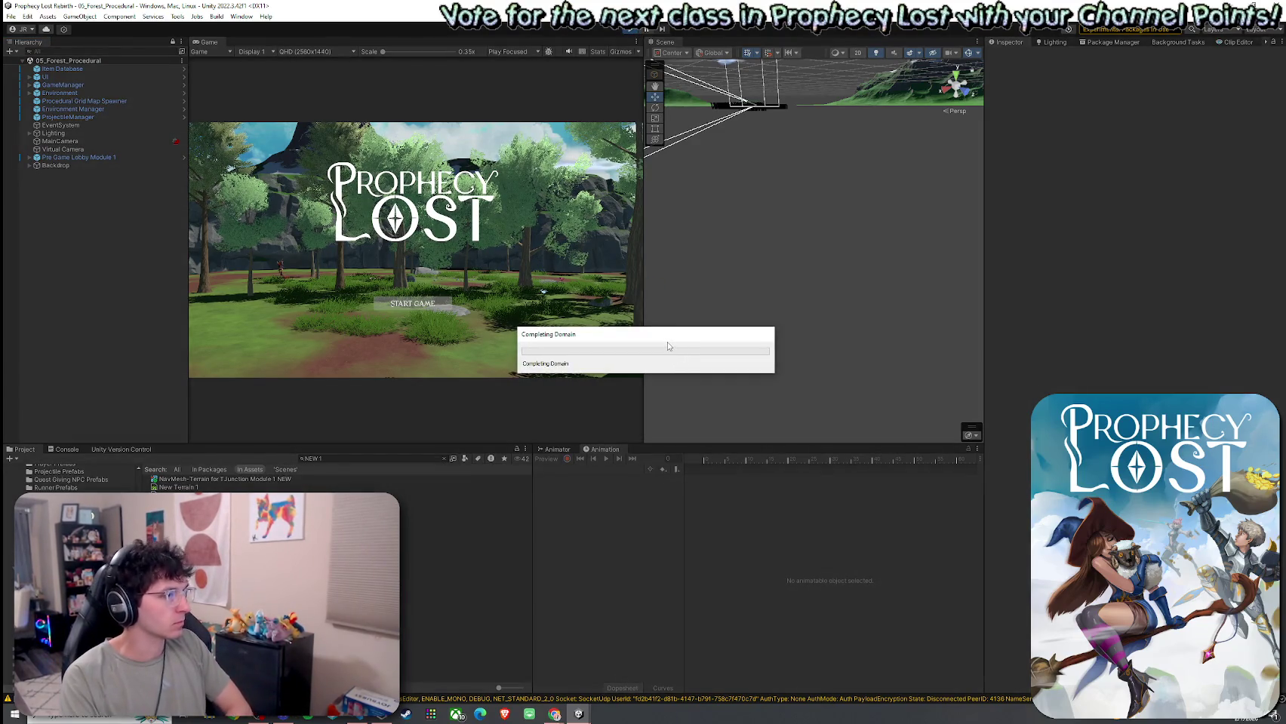
left_click(554, 714)
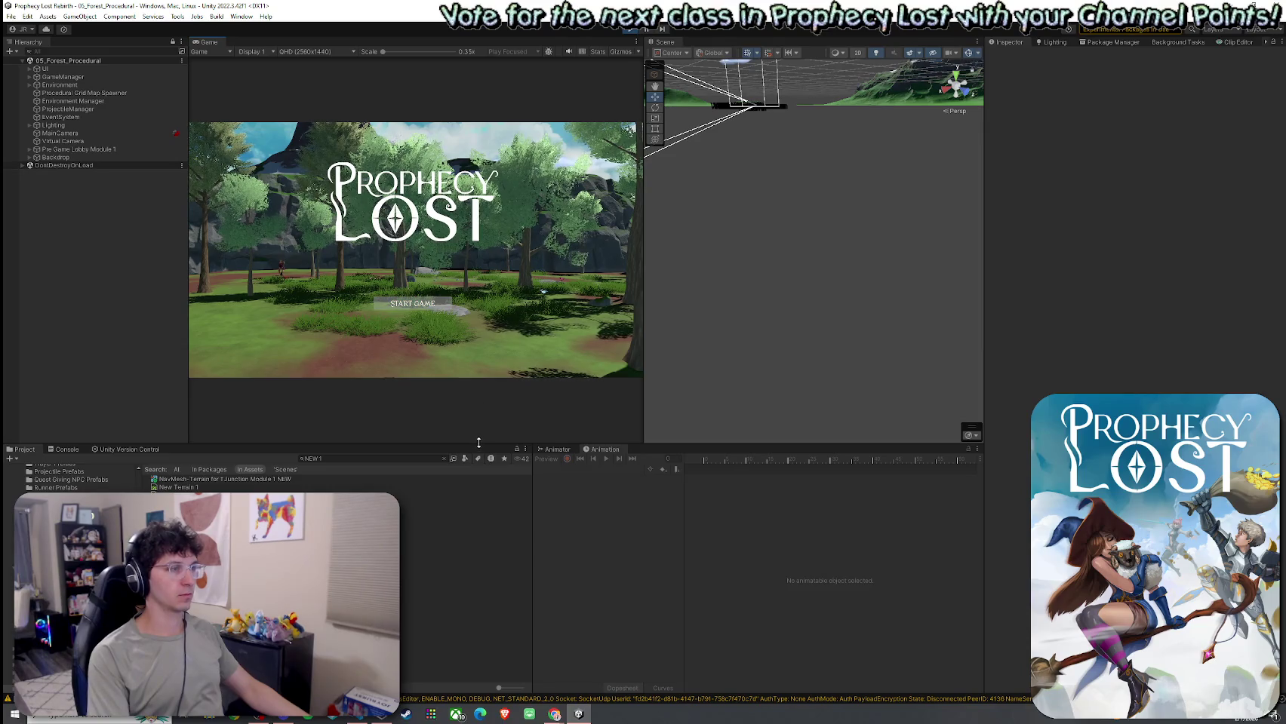
left_click_drag(643, 378, 725, 378)
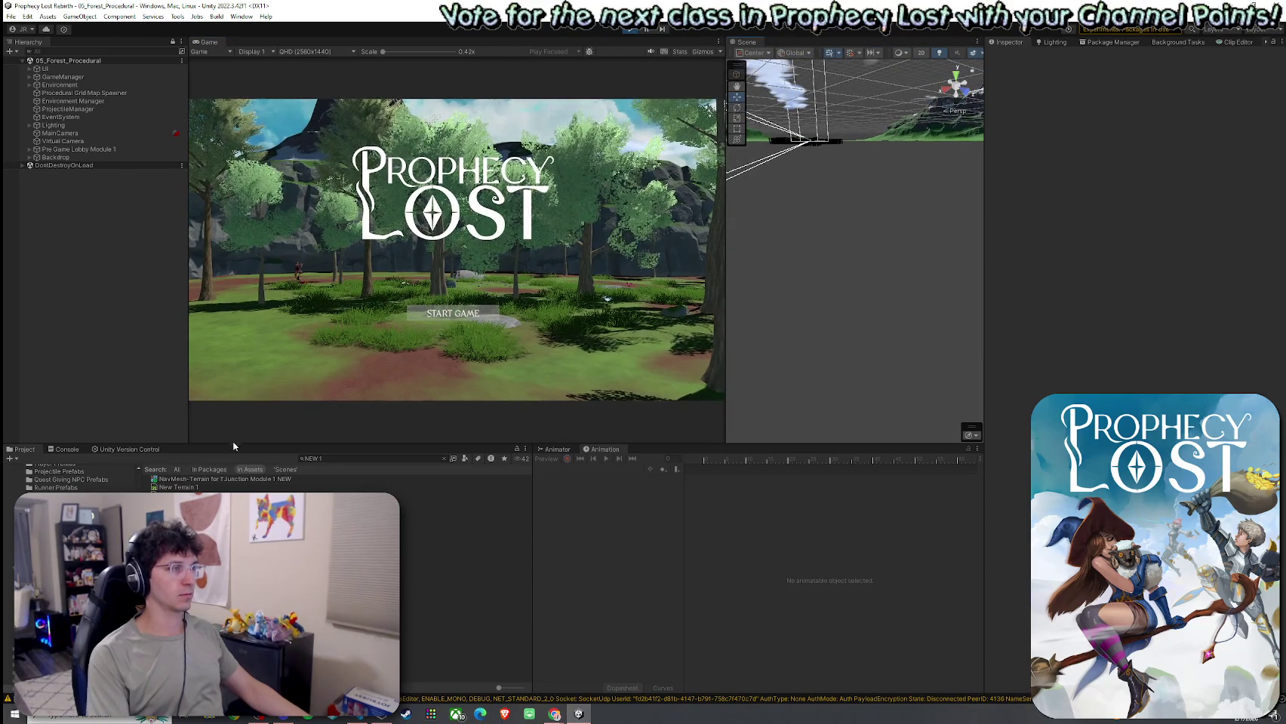
Step: Enlarge the Game view, click START GAME, run the character to the rock, then stop play
left_click_drag(233, 445, 234, 480)
left_click_drag(189, 415, 78, 415)
left_click(444, 345)
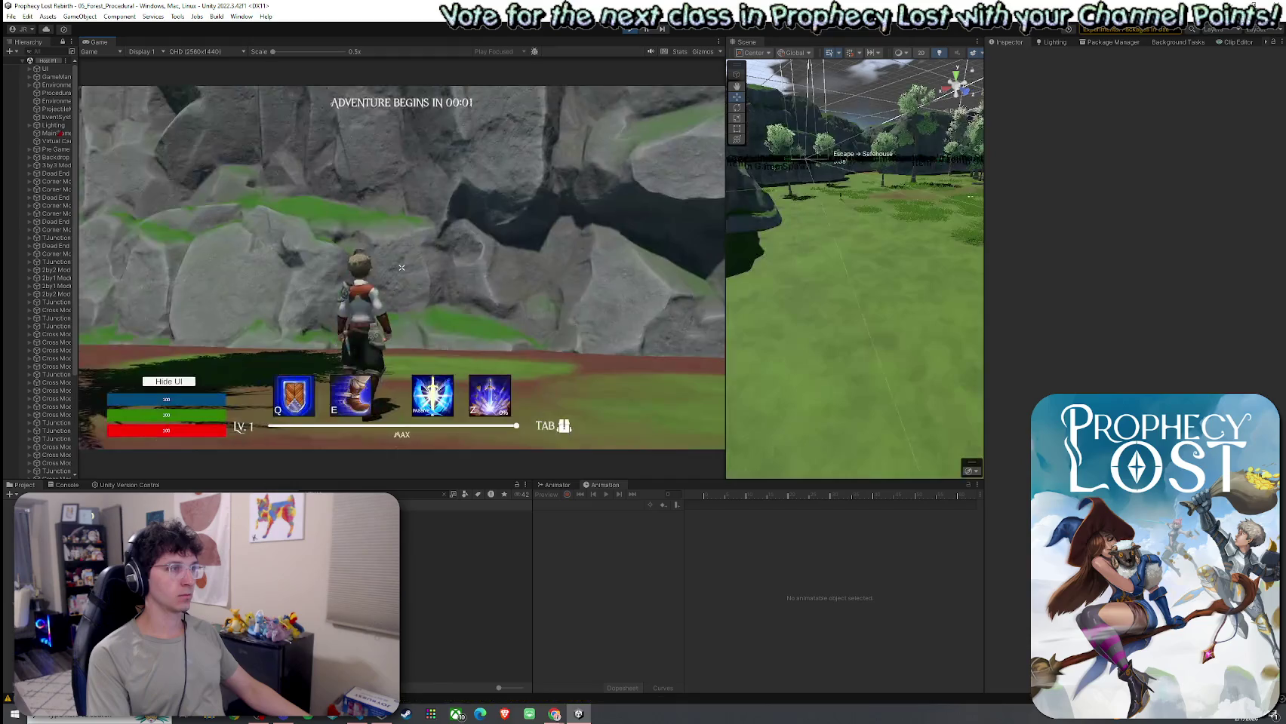
key("w")
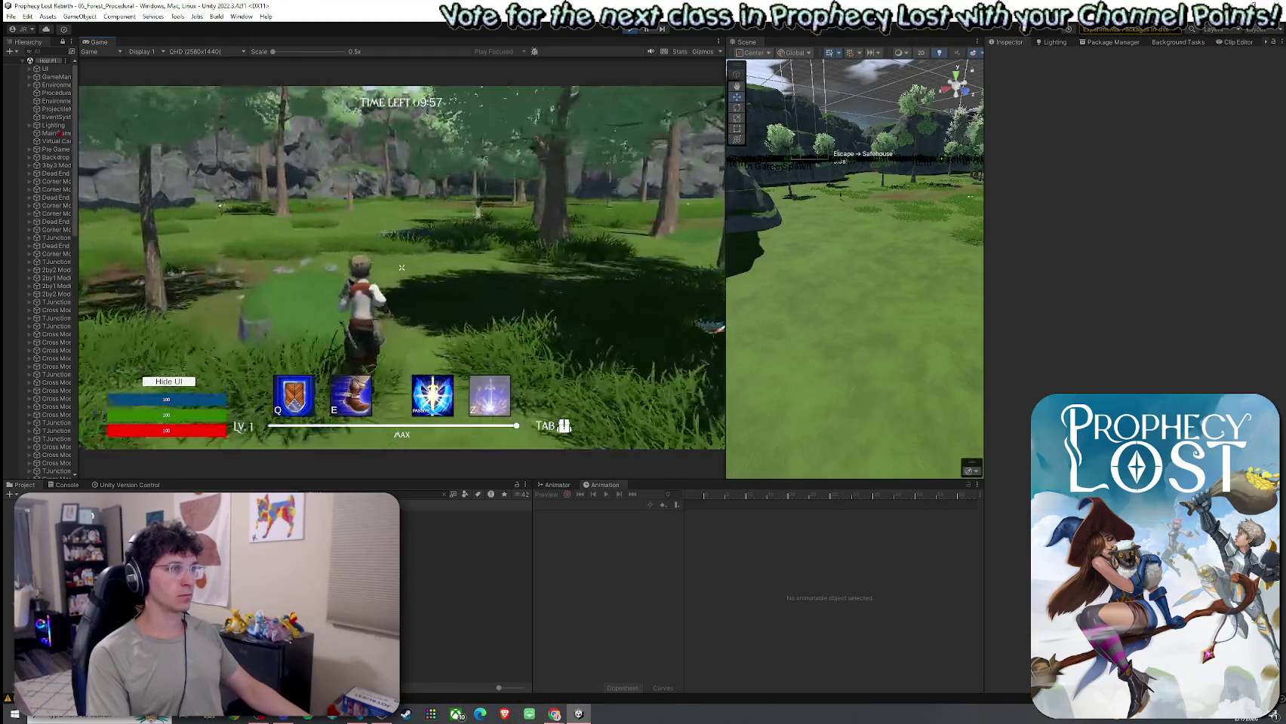
key("w")
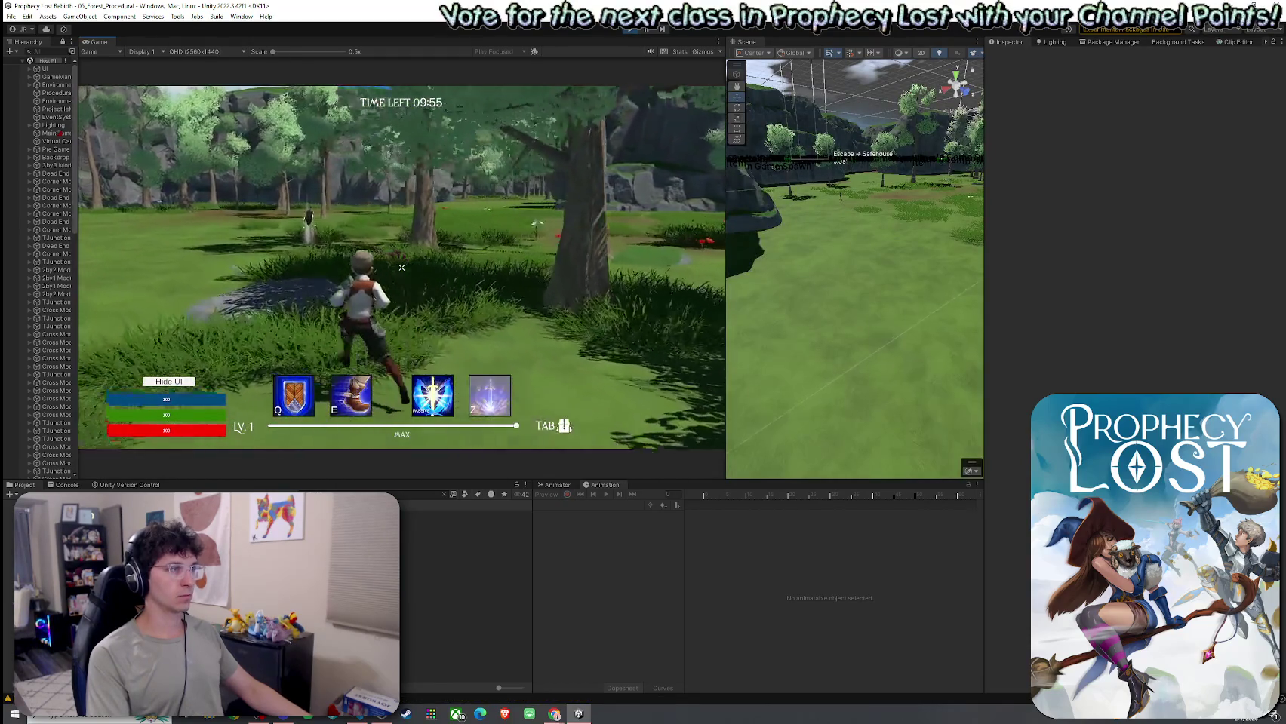
key("w")
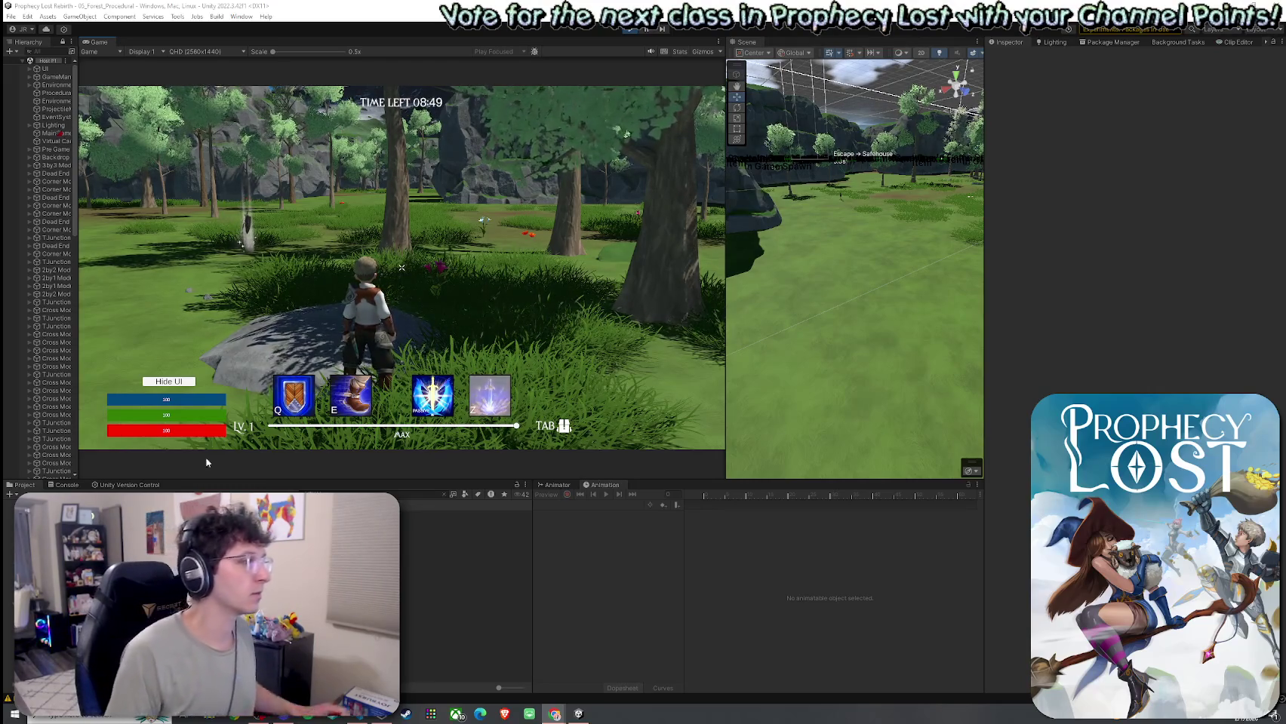
key("ctrl+p")
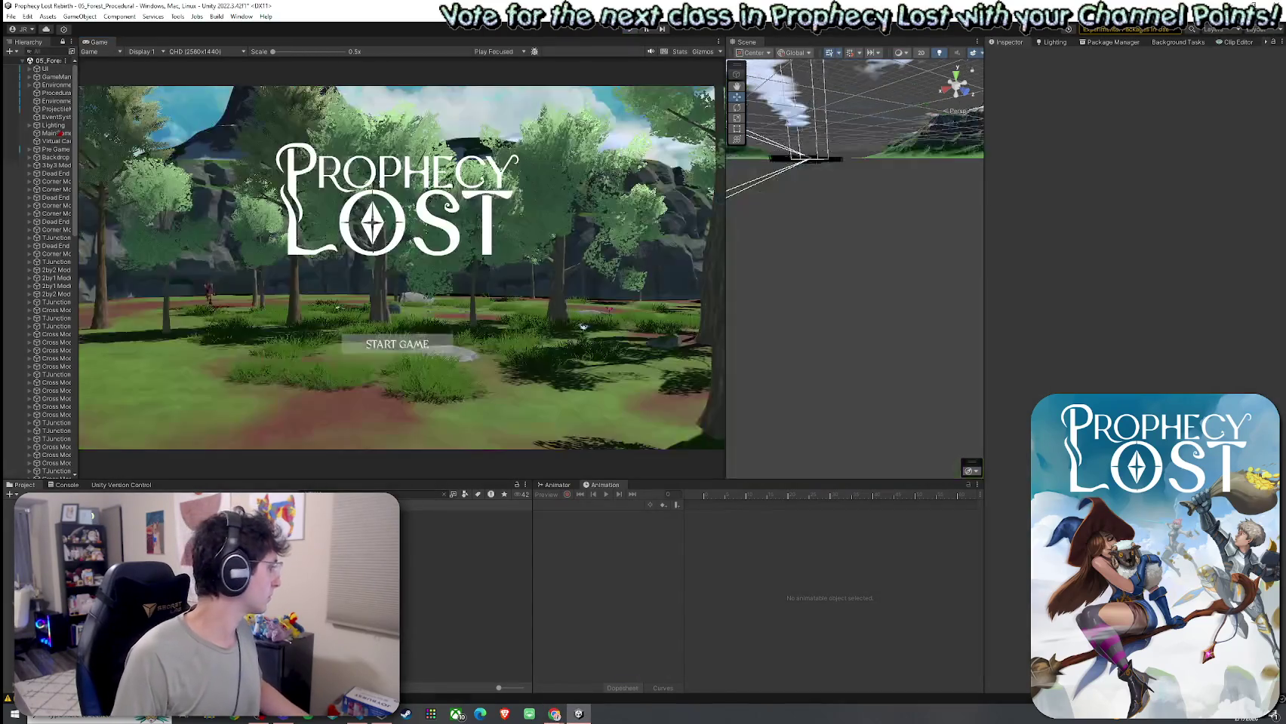
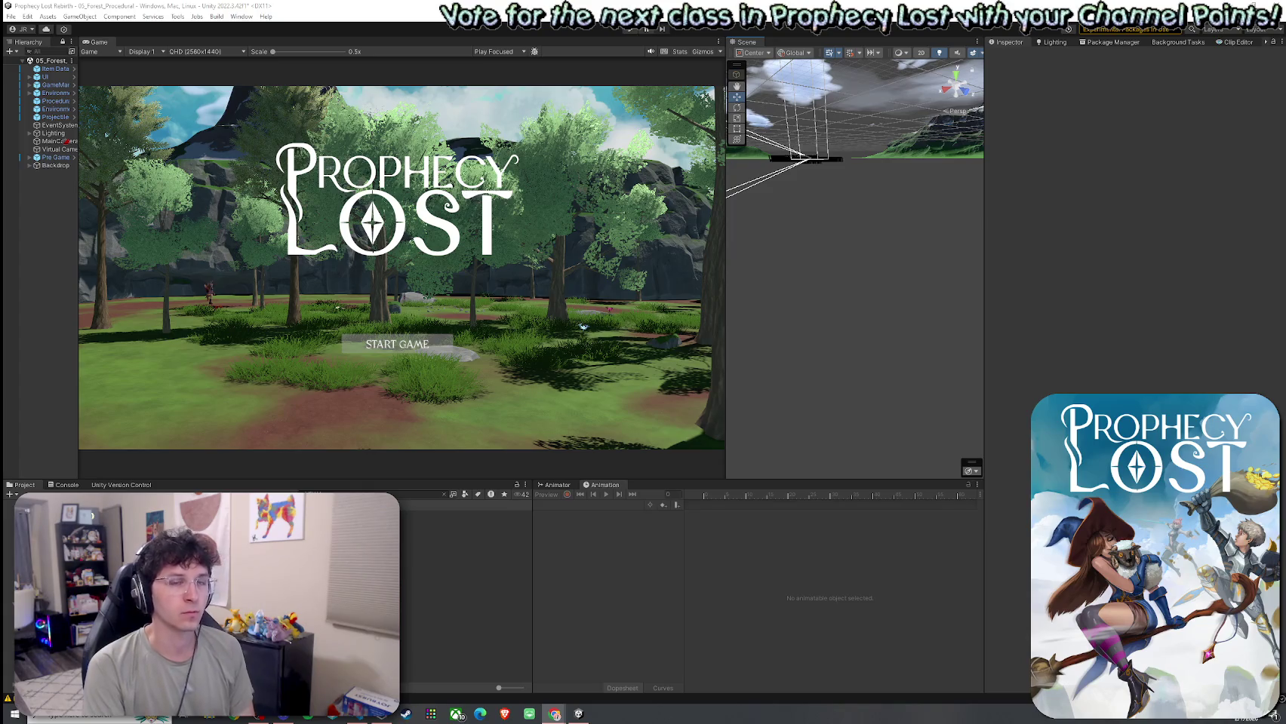
left_click_drag(784, 302, 801, 301)
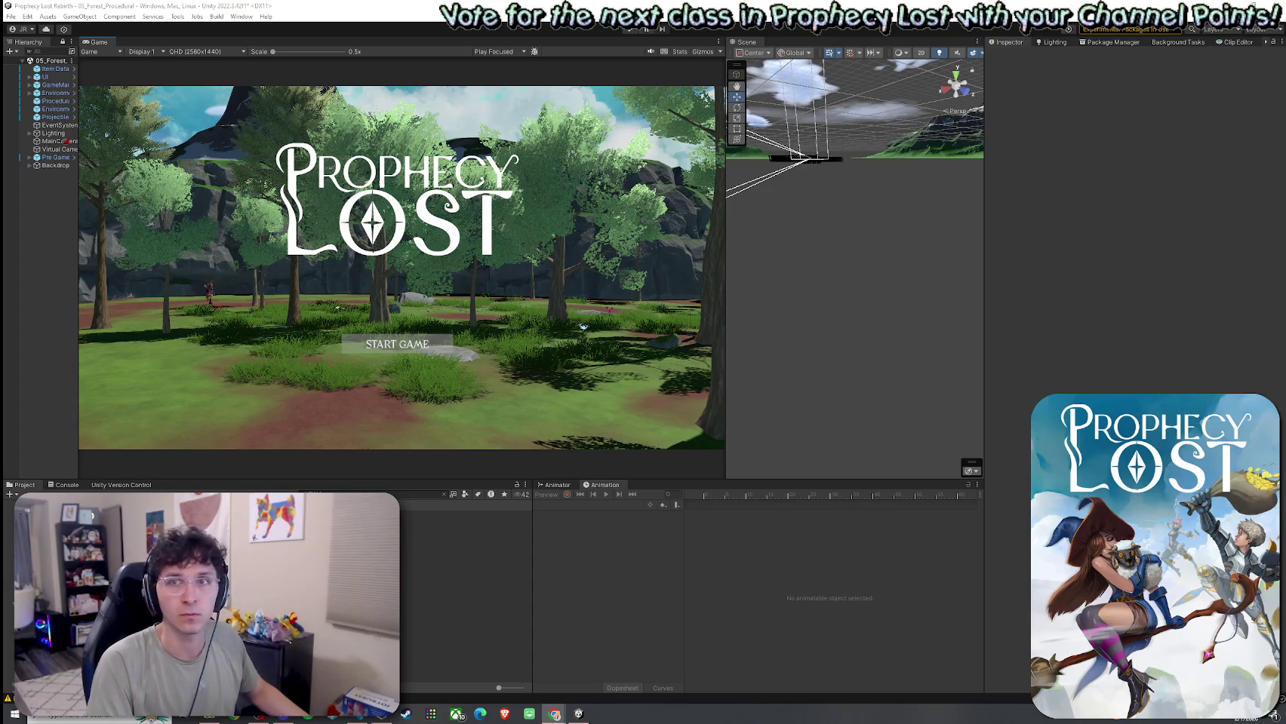
left_click_drag(680, 253, 1120, 258)
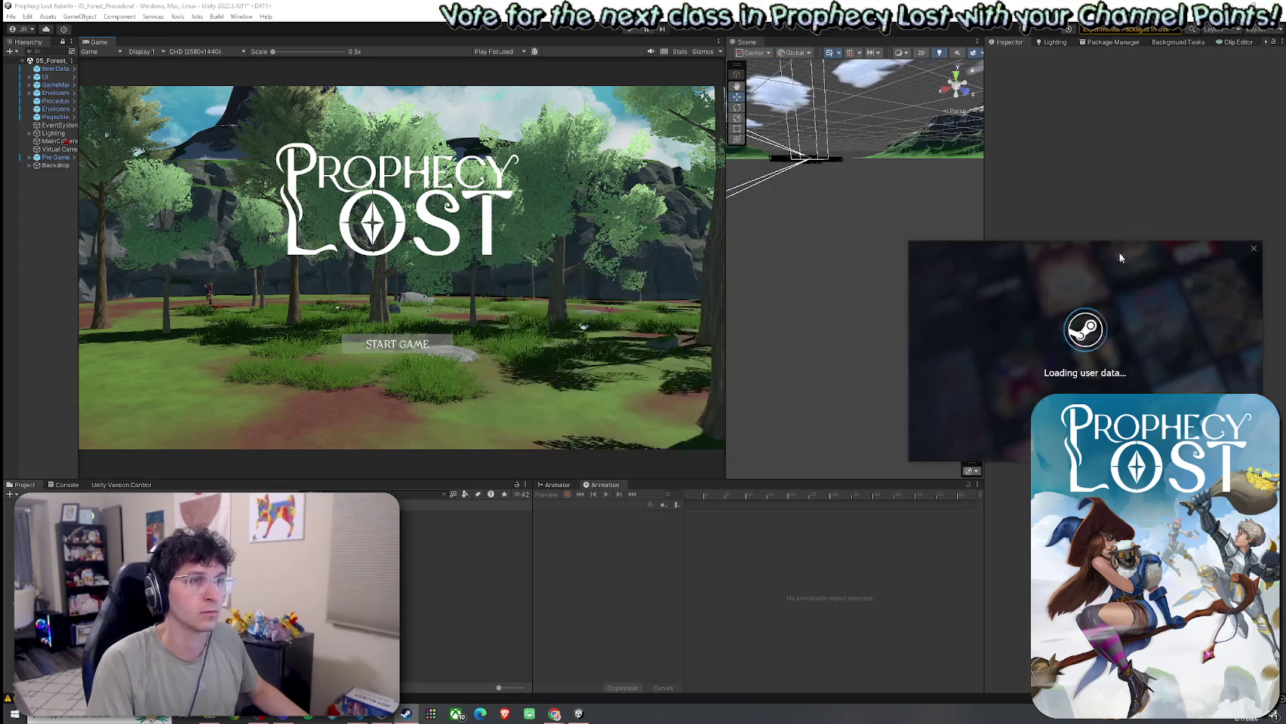